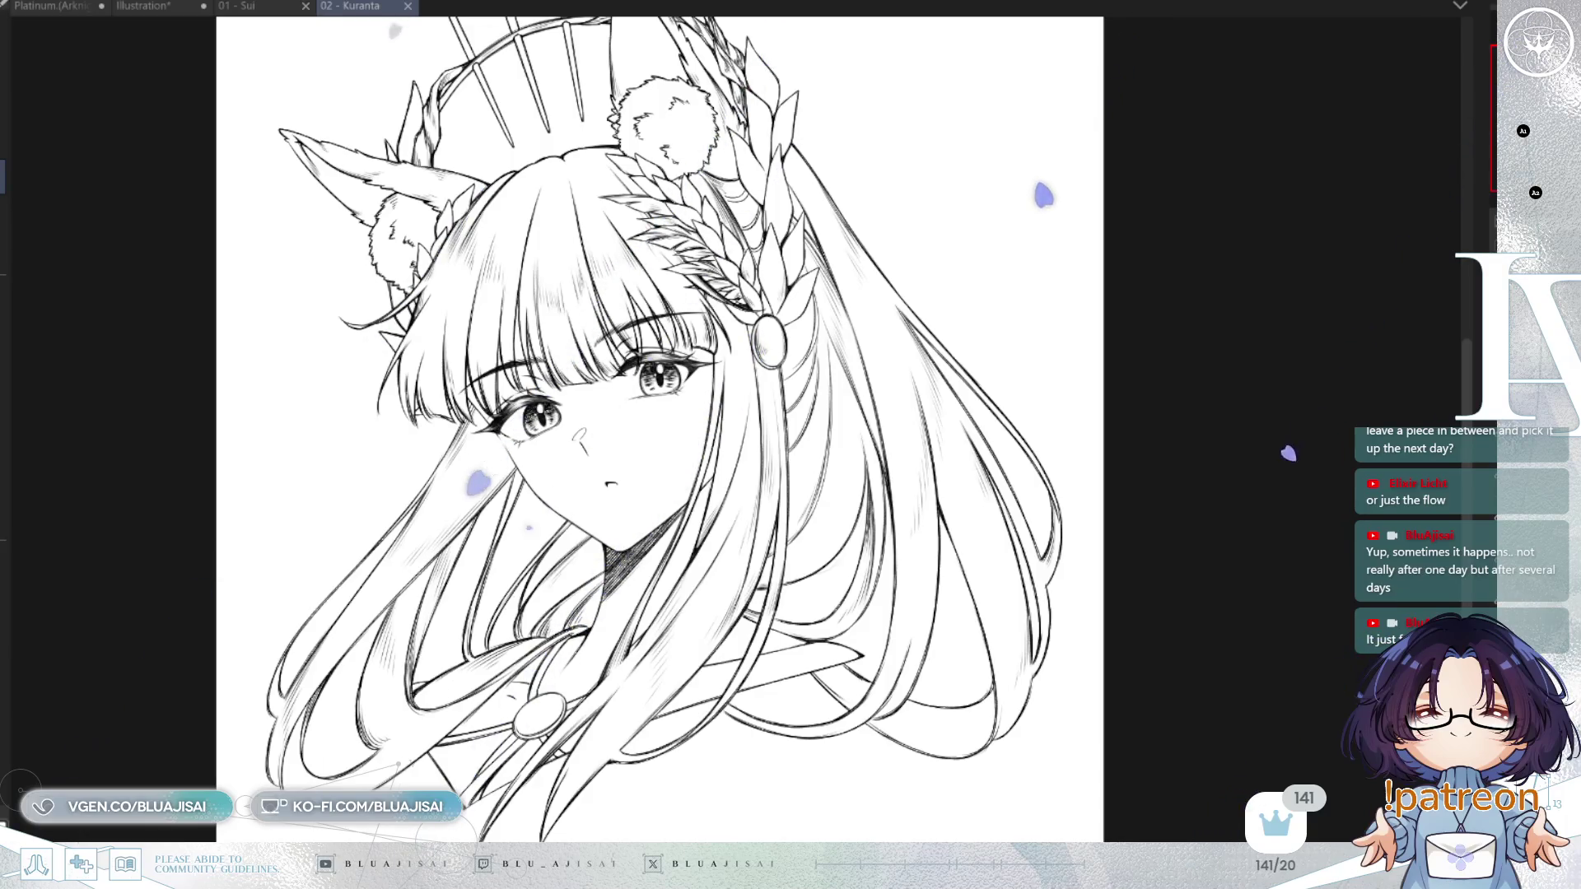
# Hatch diagonal pencil shading inside the upper right fox ear.
pyautogui.press('h')
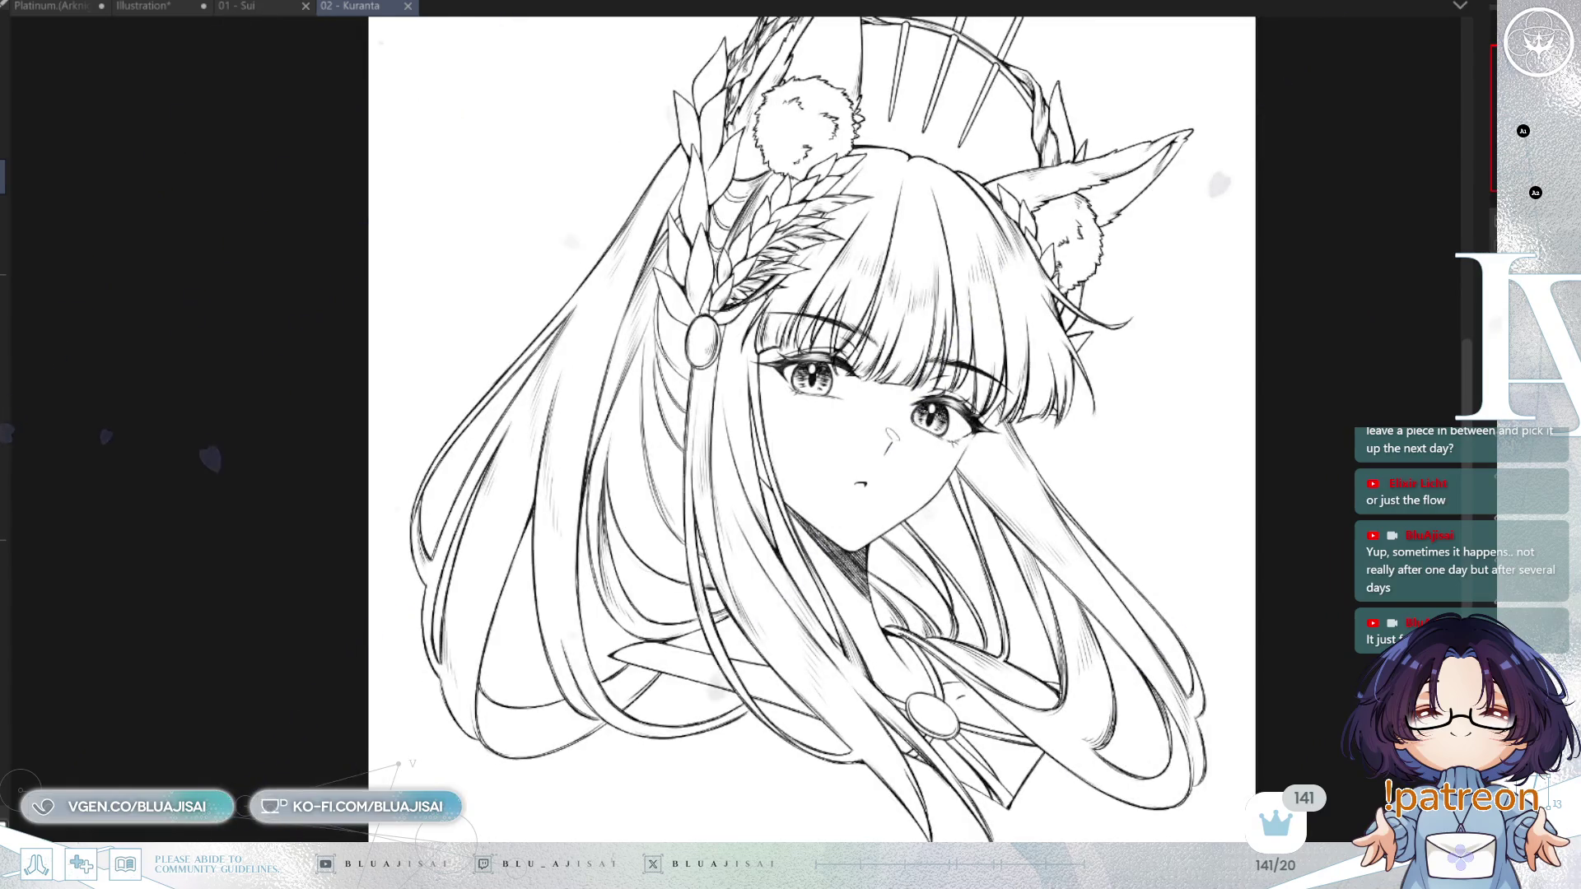
pyautogui.press('h')
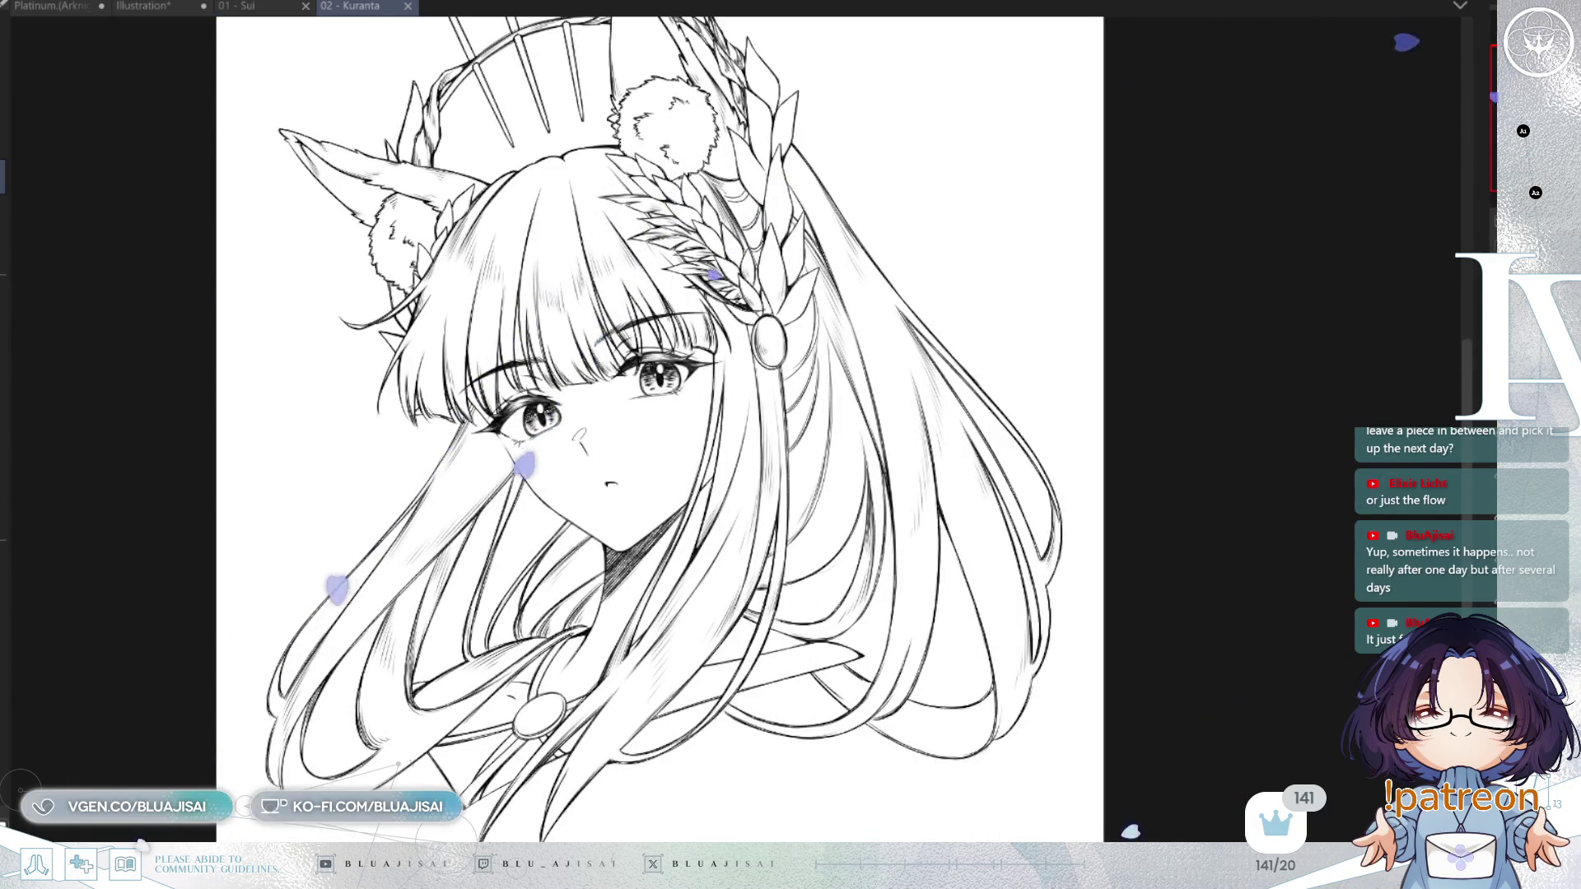
pyautogui.hotkey('ctrl', '0')
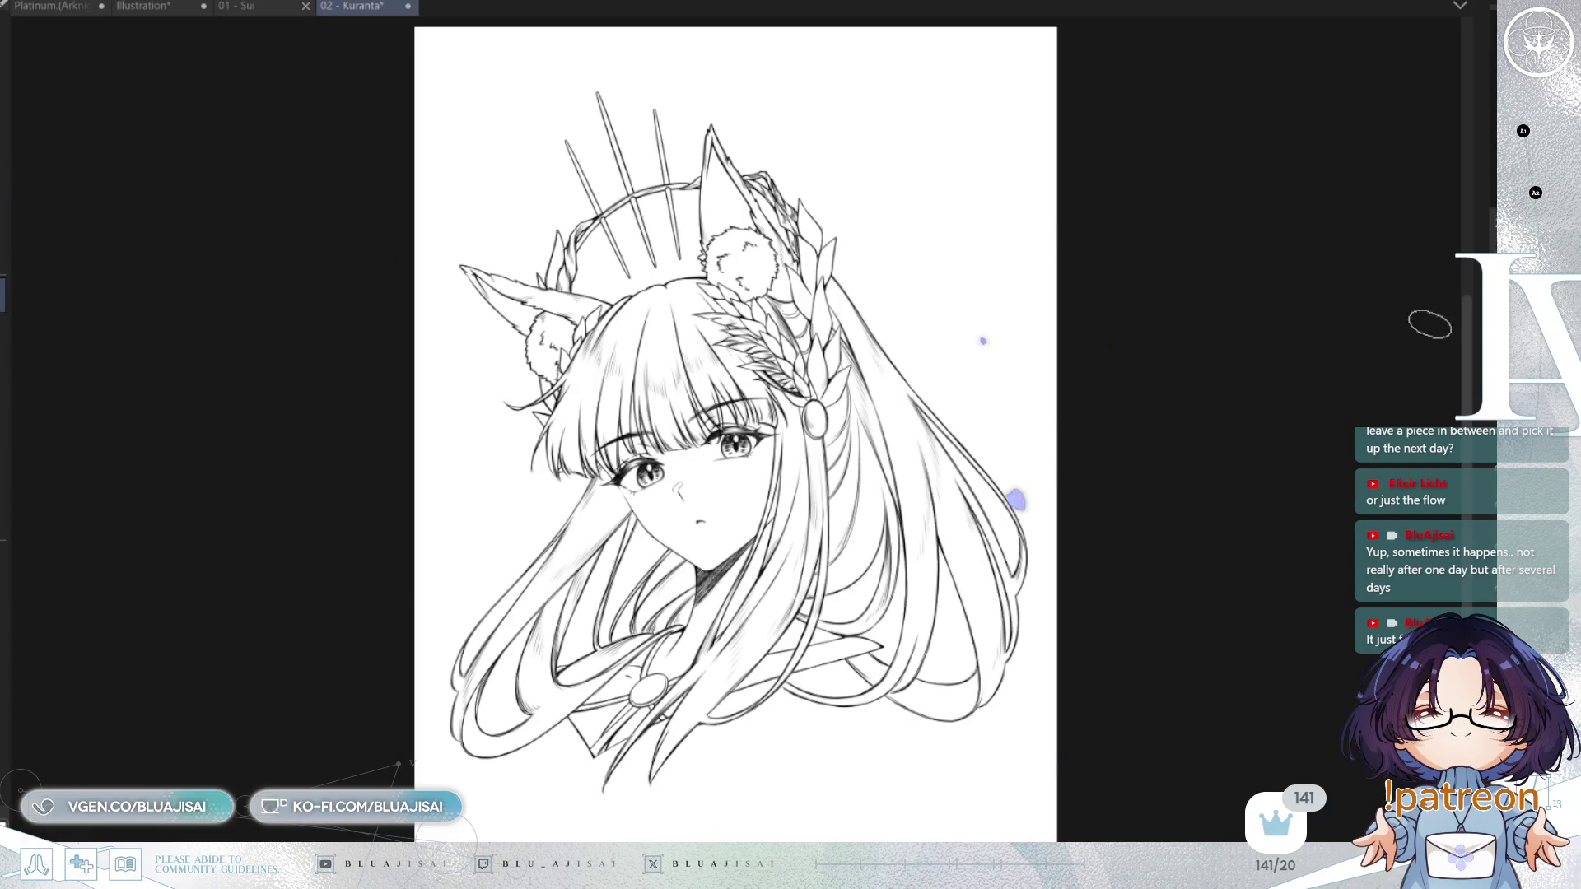
pyautogui.hotkey('ctrl', '+')
pyautogui.moveTo(963, 521)
pyautogui.mouseDown()
pyautogui.moveTo(970, 577)
pyautogui.moveTo(1037, 571)
pyautogui.mouseUp()
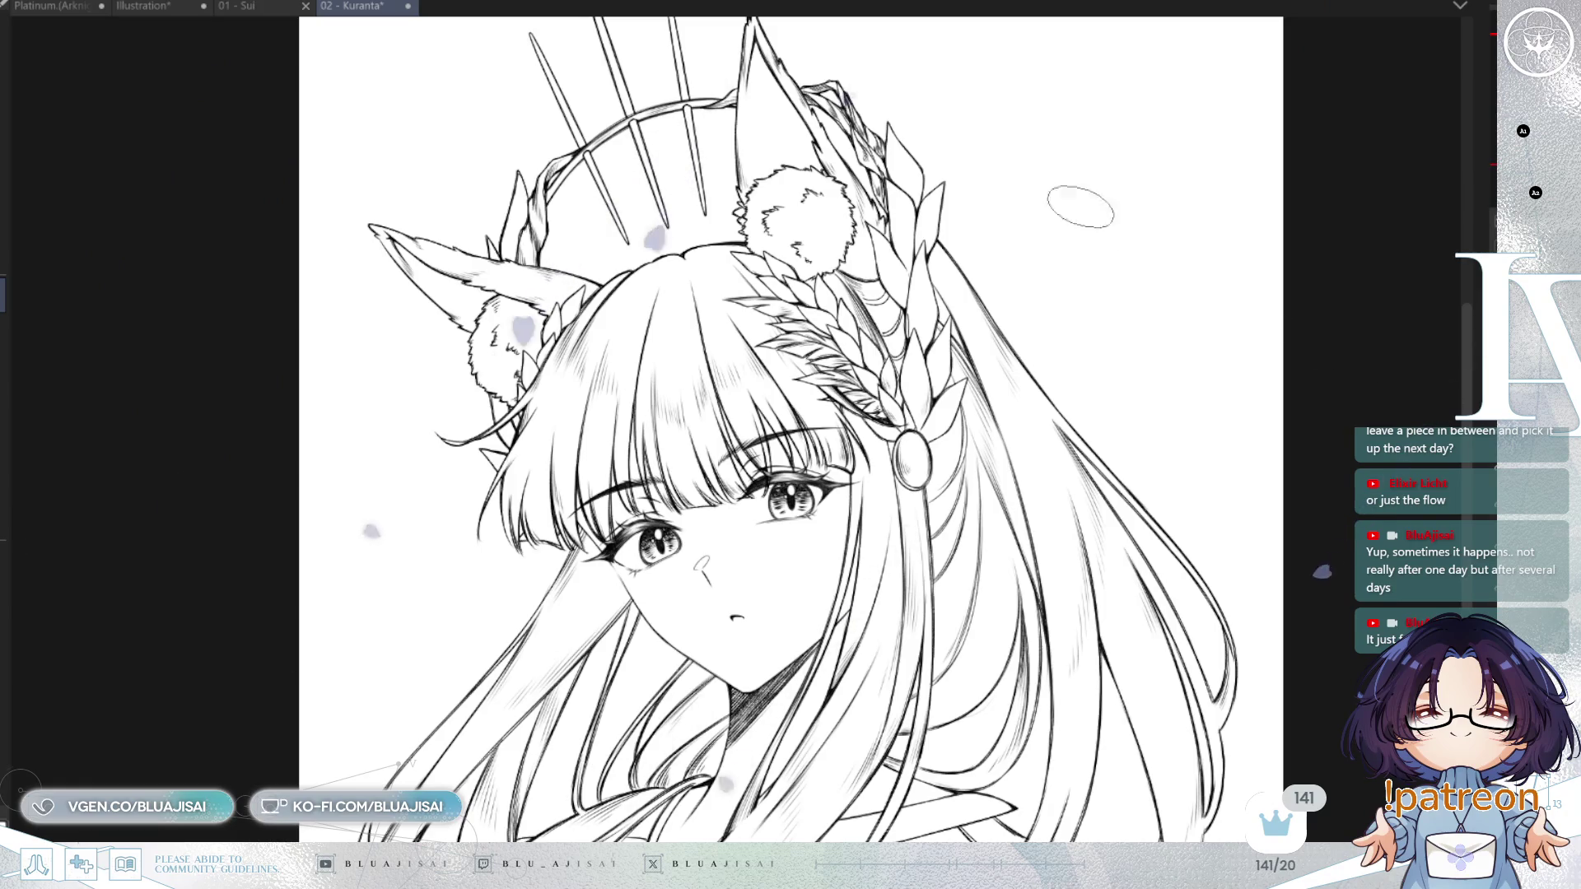
pyautogui.moveTo(825, 224); pyautogui.dragTo(850, 313)
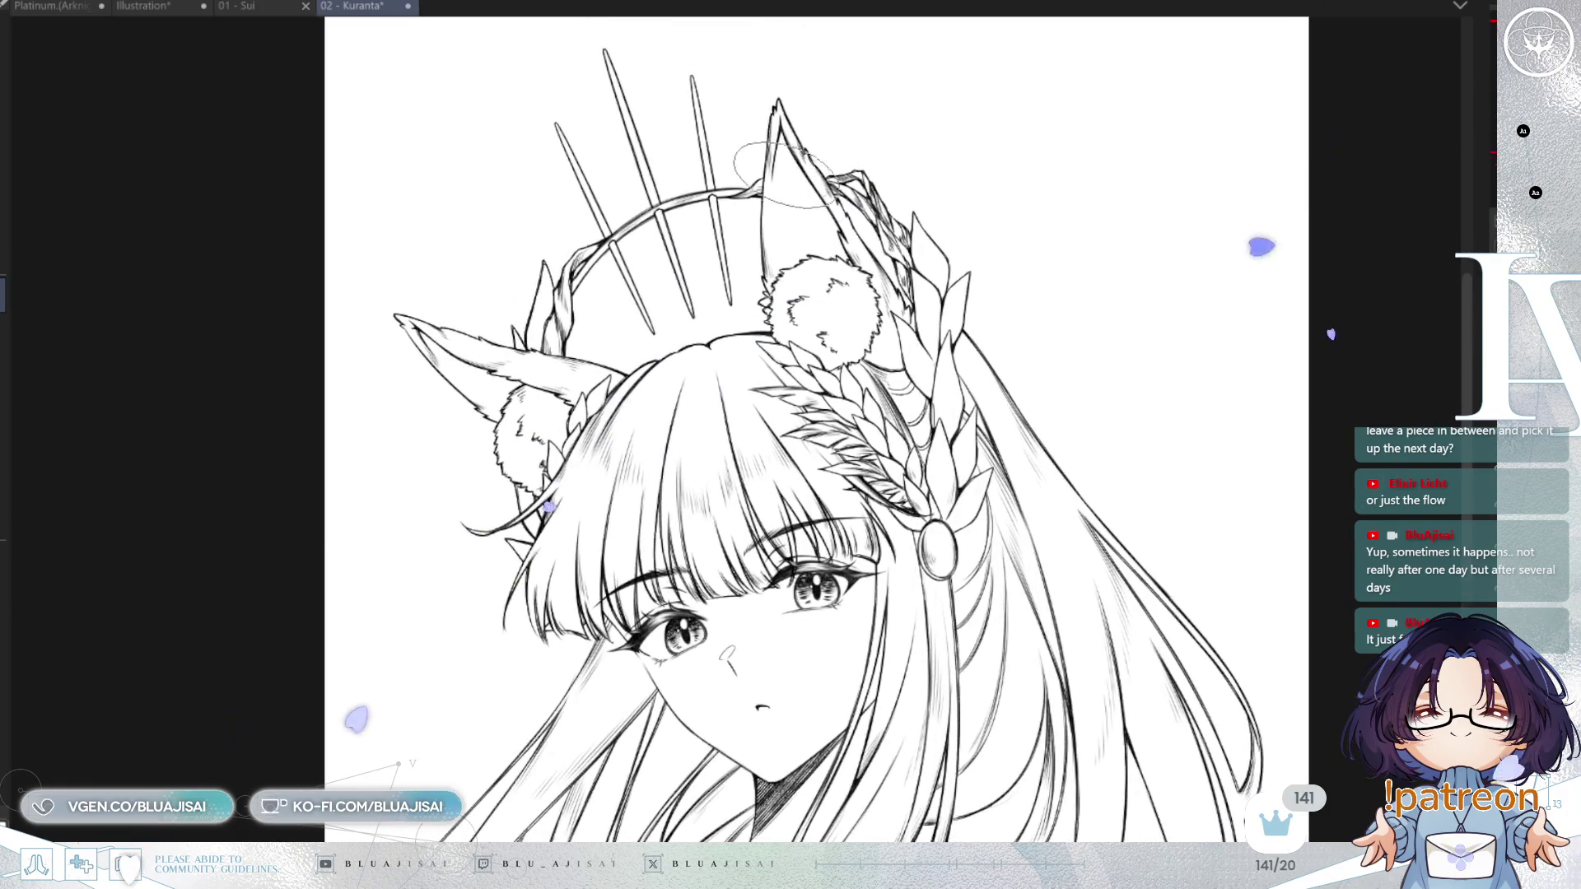
pyautogui.moveTo(791, 164)
pyautogui.mouseDown()
pyautogui.moveTo(839, 280)
pyautogui.moveTo(803, 218)
pyautogui.moveTo(824, 311)
pyautogui.mouseUp()
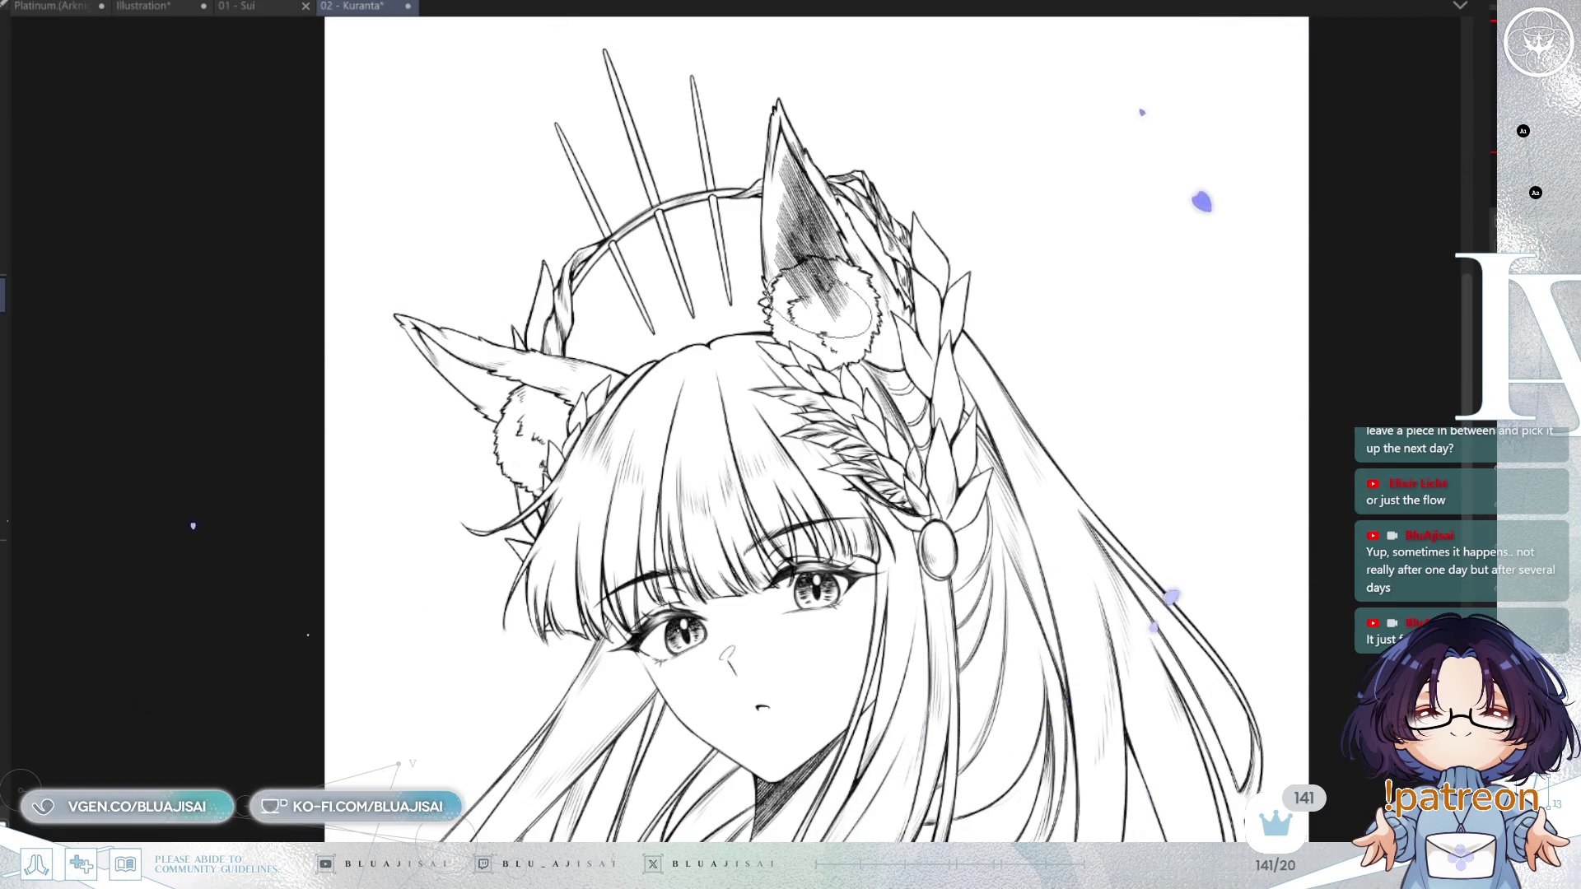
# With the view mirrored and rotated, hatch shading inside the other fox ear.
pyautogui.press('h')
pyautogui.moveTo(1023, 484); pyautogui.dragTo(918, 642)
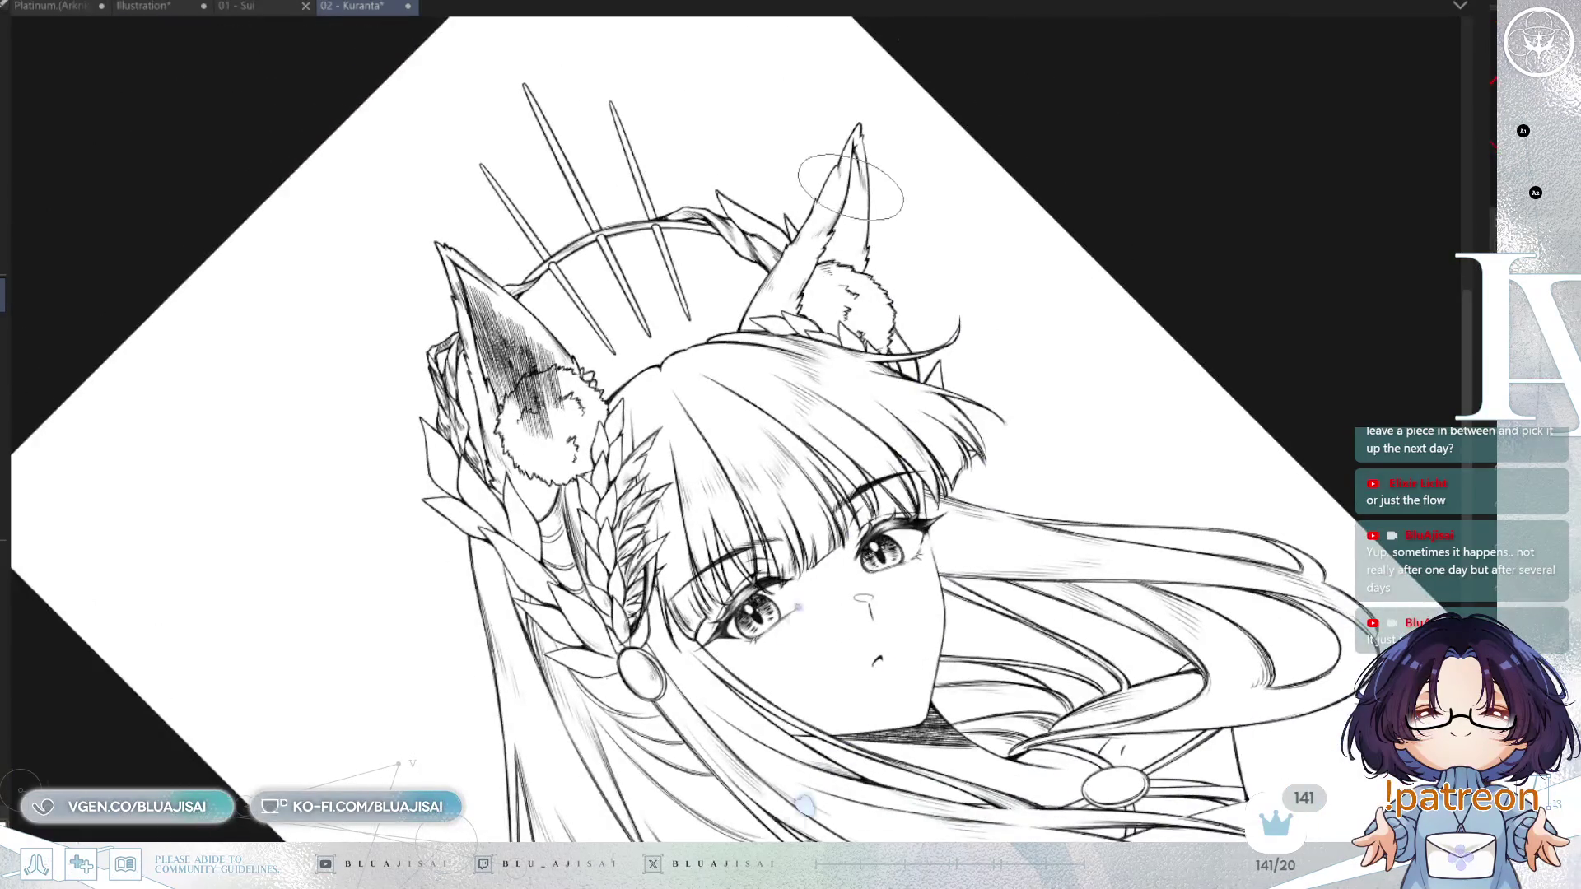
pyautogui.moveTo(851, 190); pyautogui.dragTo(794, 280)
pyautogui.moveTo(881, 124)
pyautogui.mouseDown()
pyautogui.moveTo(823, 297)
pyautogui.moveTo(765, 346)
pyautogui.moveTo(856, 239)
pyautogui.mouseUp()
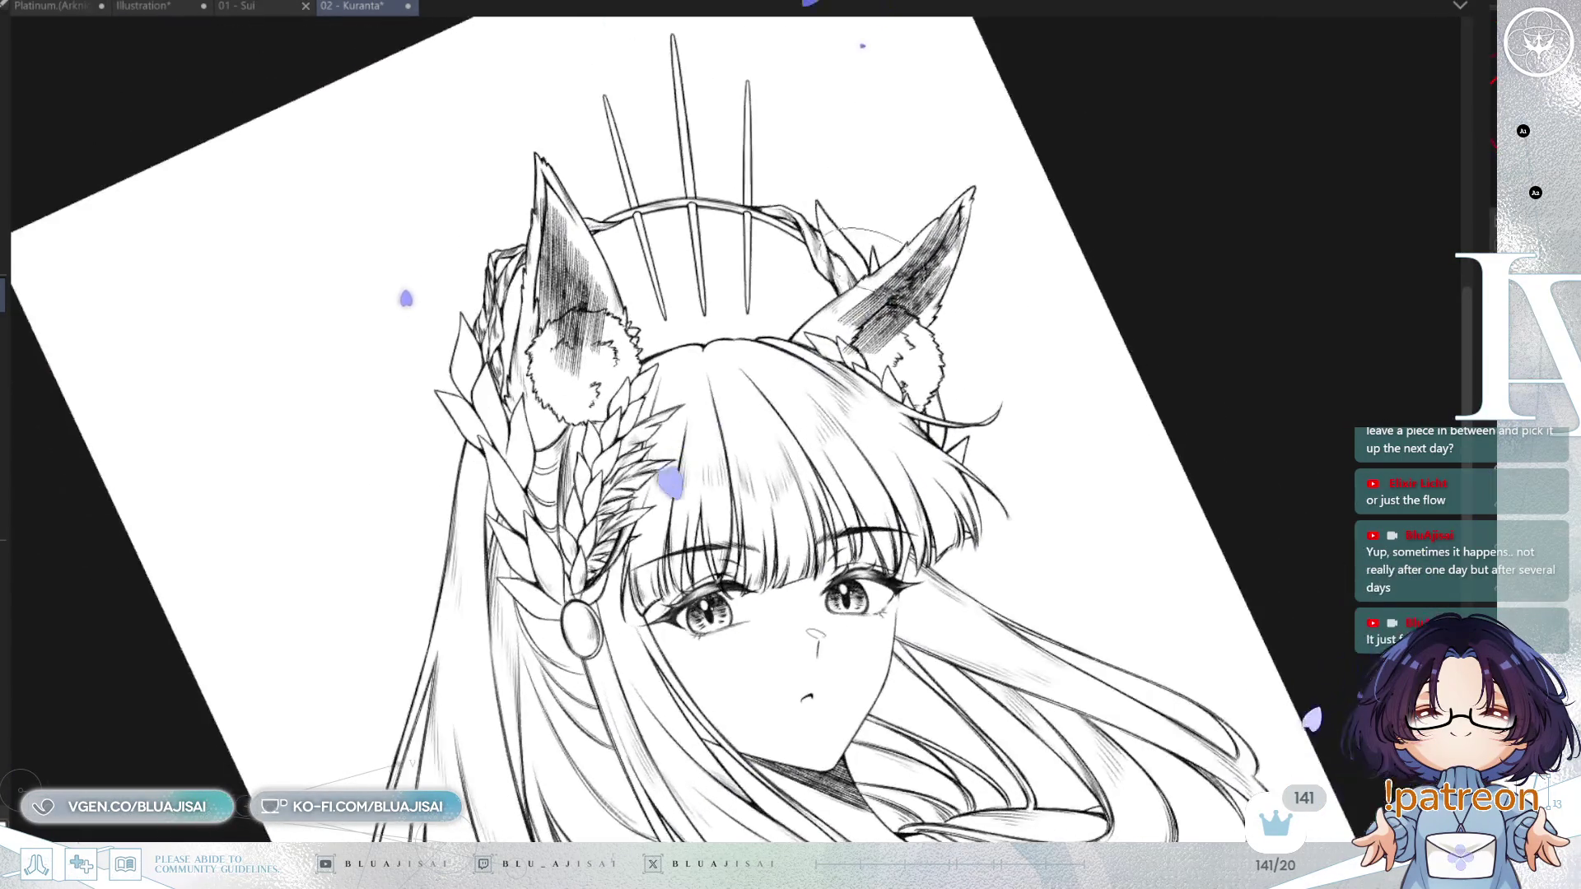
pyautogui.scroll(2, 898, 276)
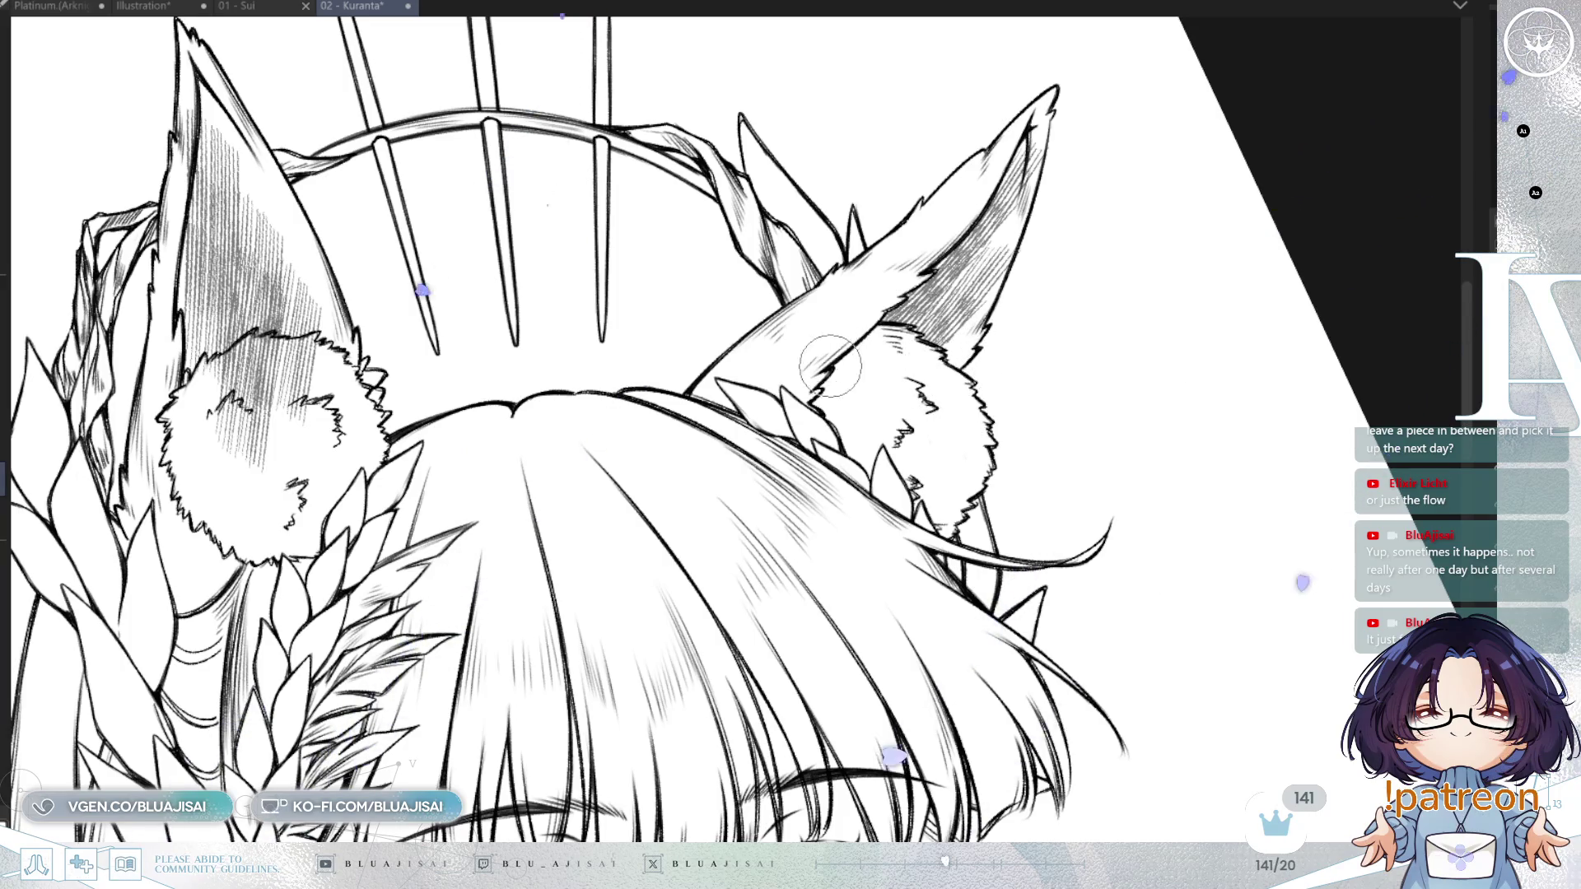
# Erase stray hatching off the ear's fluffy fur tuft, then return the view upright.
pyautogui.press('h')
pyautogui.scroll(5, 958, 339)
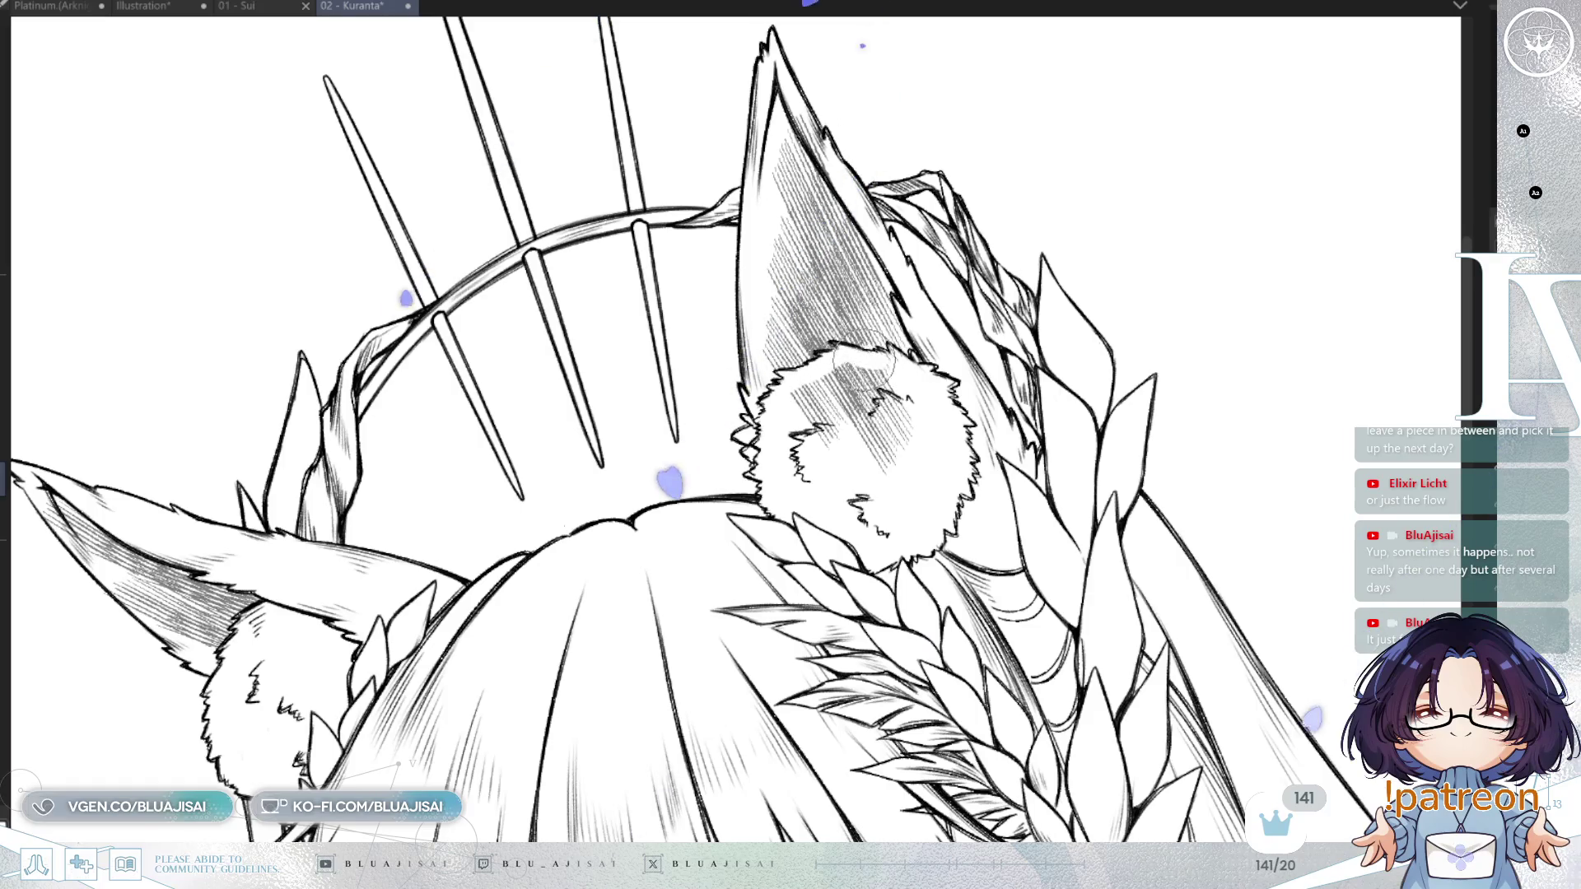
pyautogui.moveTo(836, 376)
pyautogui.mouseDown()
pyautogui.moveTo(879, 372)
pyautogui.moveTo(786, 383)
pyautogui.moveTo(856, 404)
pyautogui.moveTo(873, 428)
pyautogui.moveTo(849, 471)
pyautogui.moveTo(906, 462)
pyautogui.mouseUp()
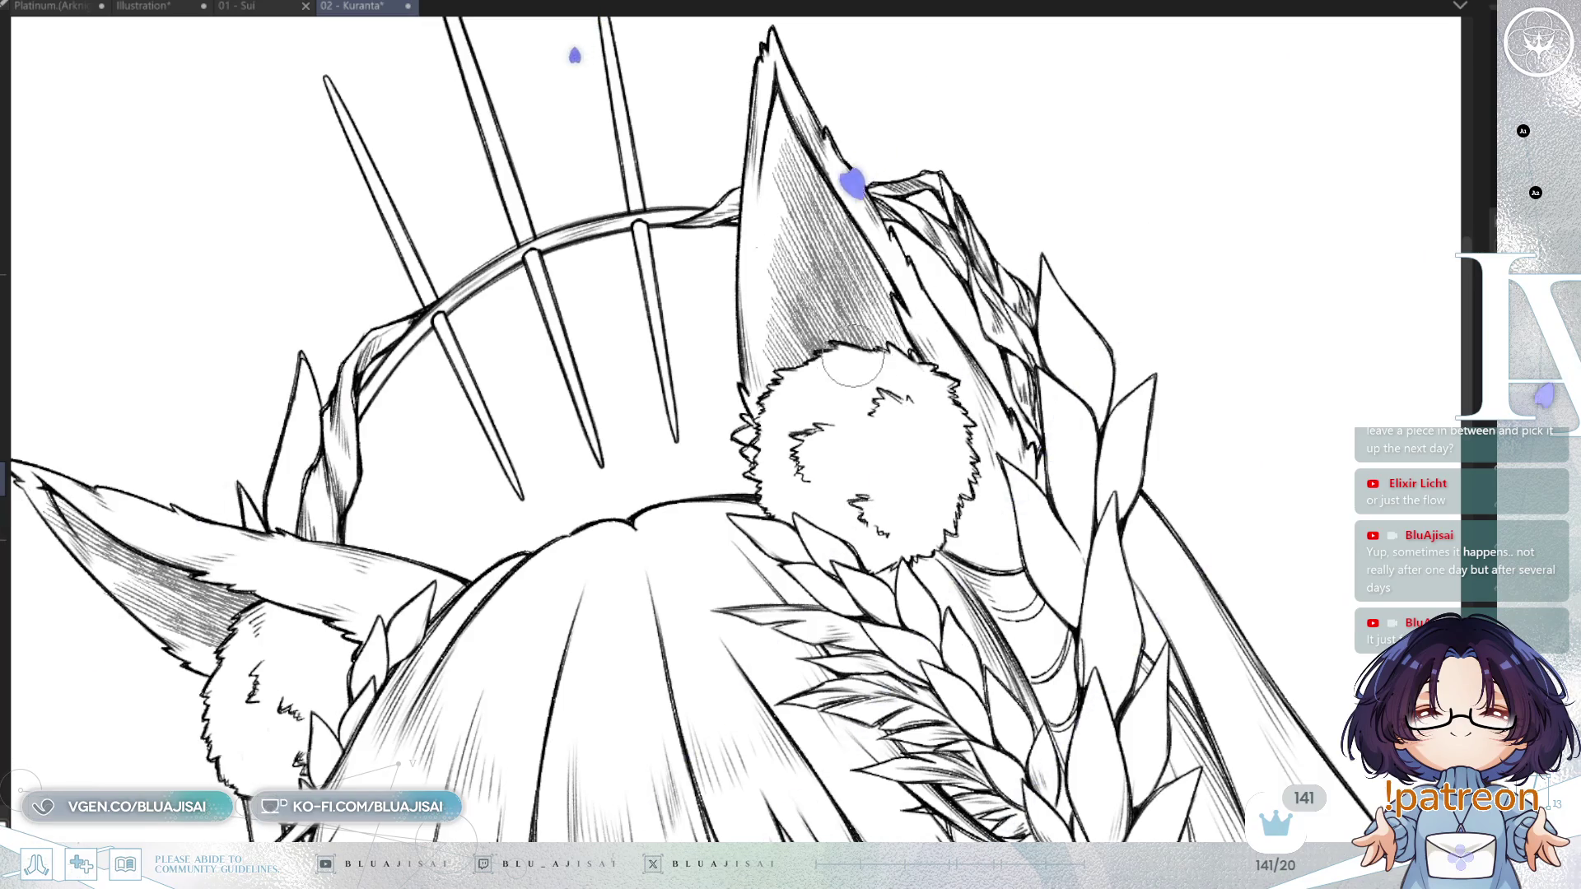
pyautogui.press('Home')
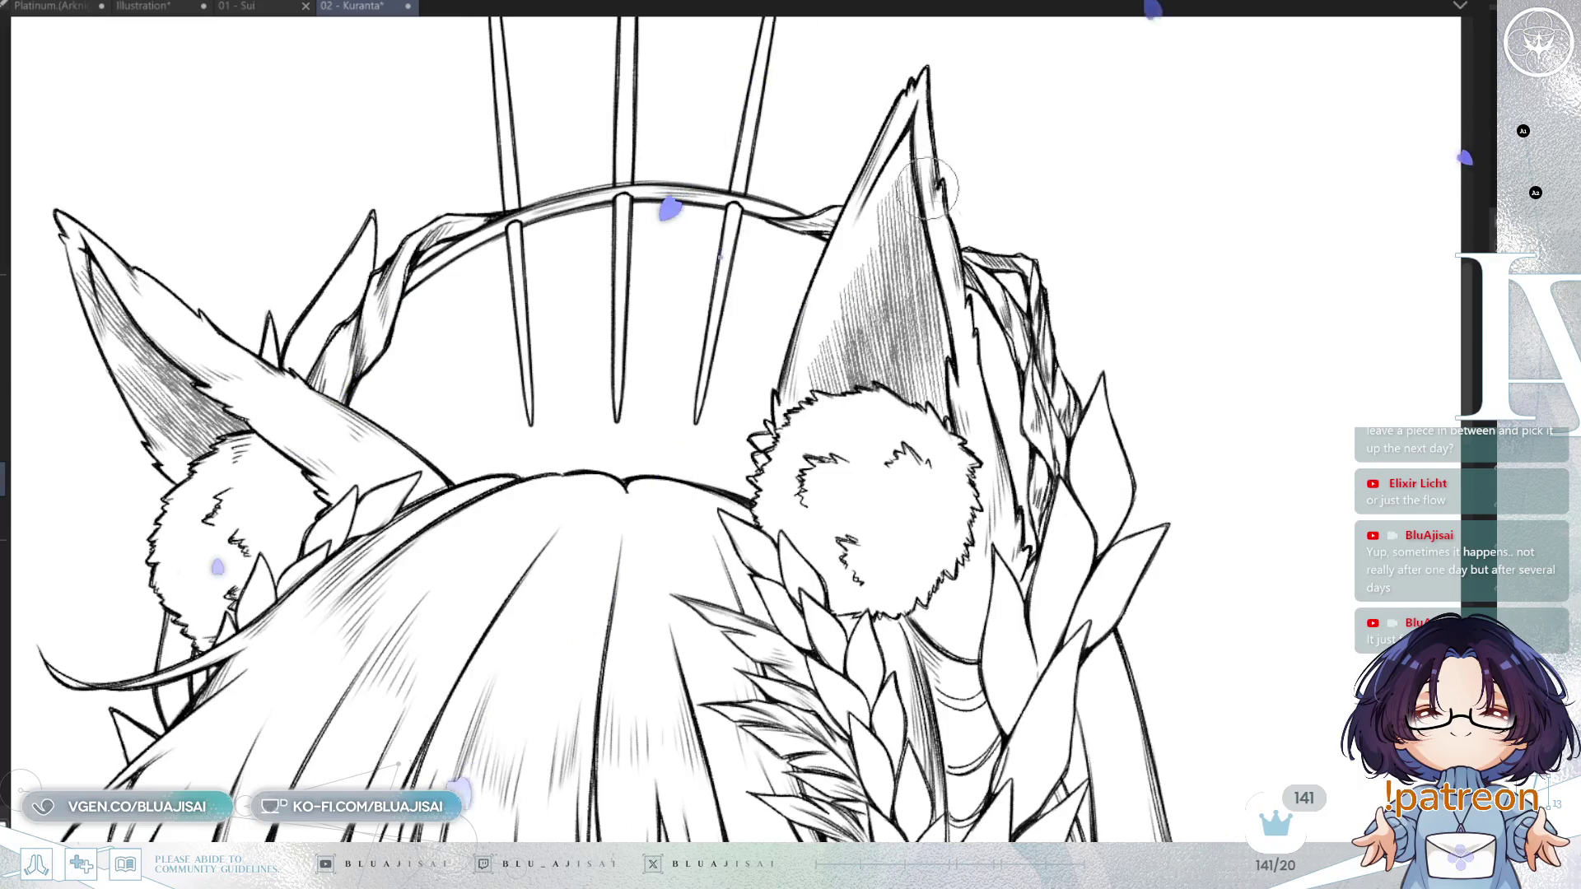
pyautogui.scroll(-3, 939, 202)
pyautogui.moveTo(939, 202)
pyautogui.mouseDown()
pyautogui.moveTo(1013, 461)
pyautogui.moveTo(1070, 580)
pyautogui.moveTo(1065, 529)
pyautogui.mouseUp()
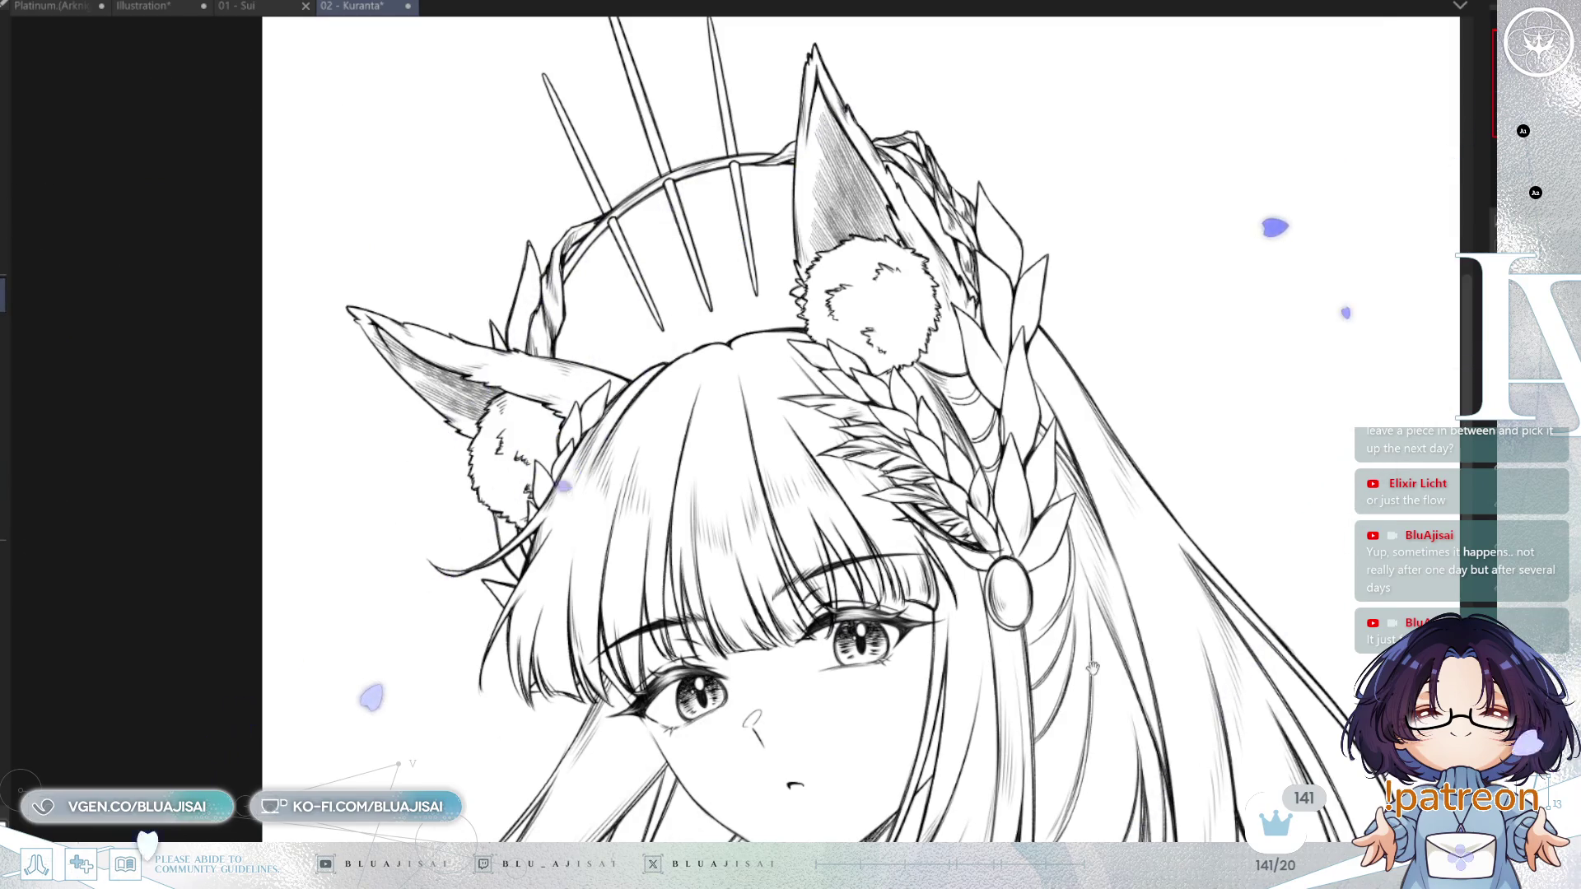
# Add faint hatching to the hair below the chin, discarding a stroke drawn under the eye.
pyautogui.moveTo(1020, 727); pyautogui.dragTo(1103, 362)
pyautogui.moveTo(914, 315); pyautogui.dragTo(1038, 247)
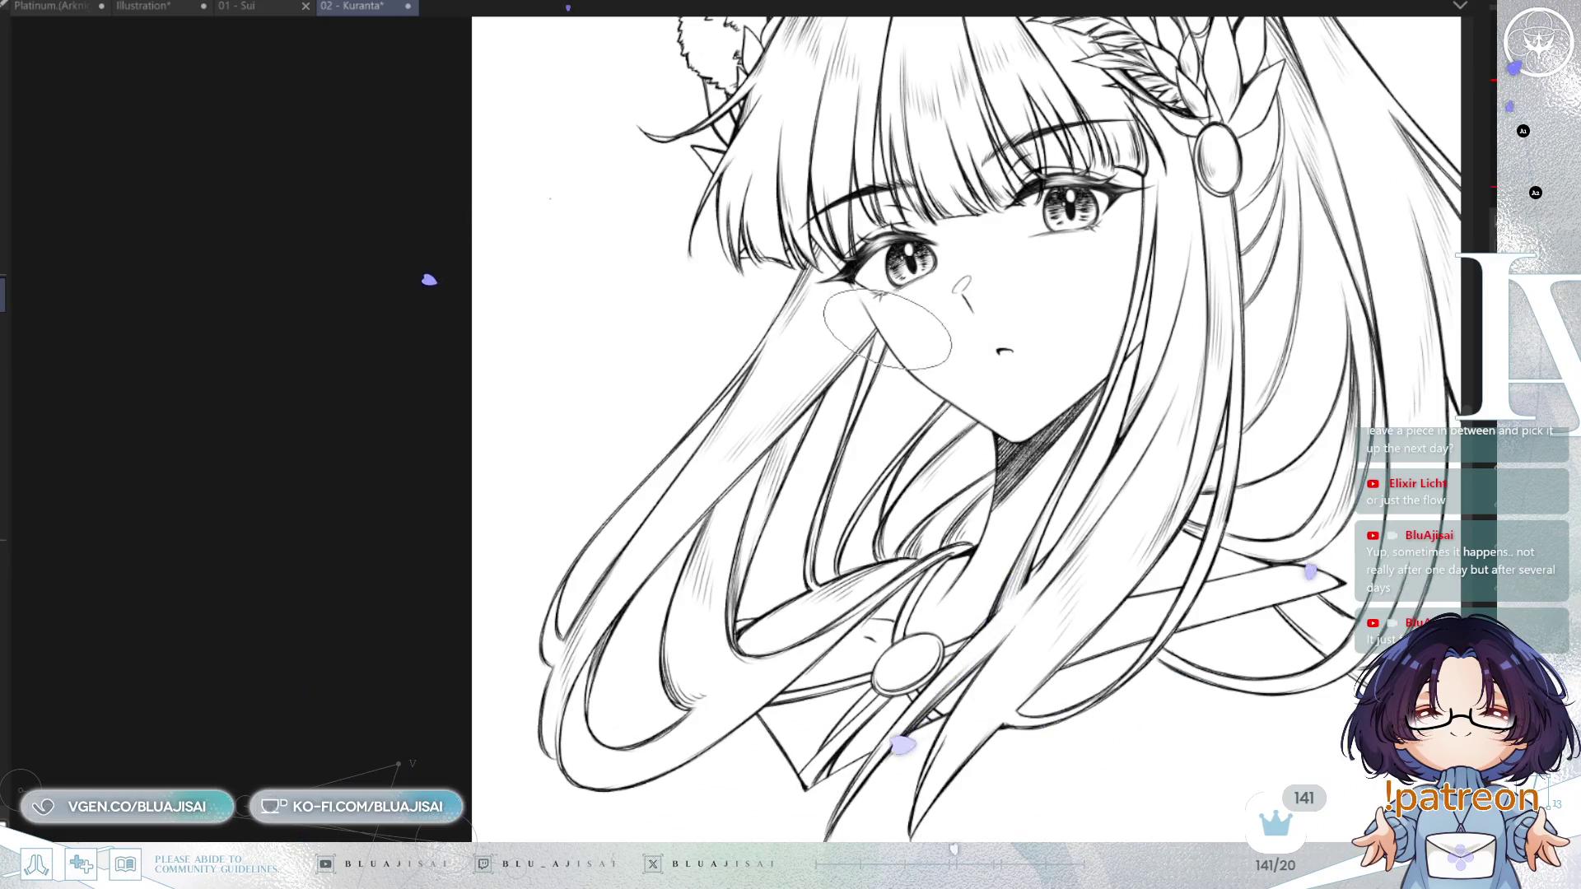
pyautogui.moveTo(883, 333); pyautogui.dragTo(885, 378)
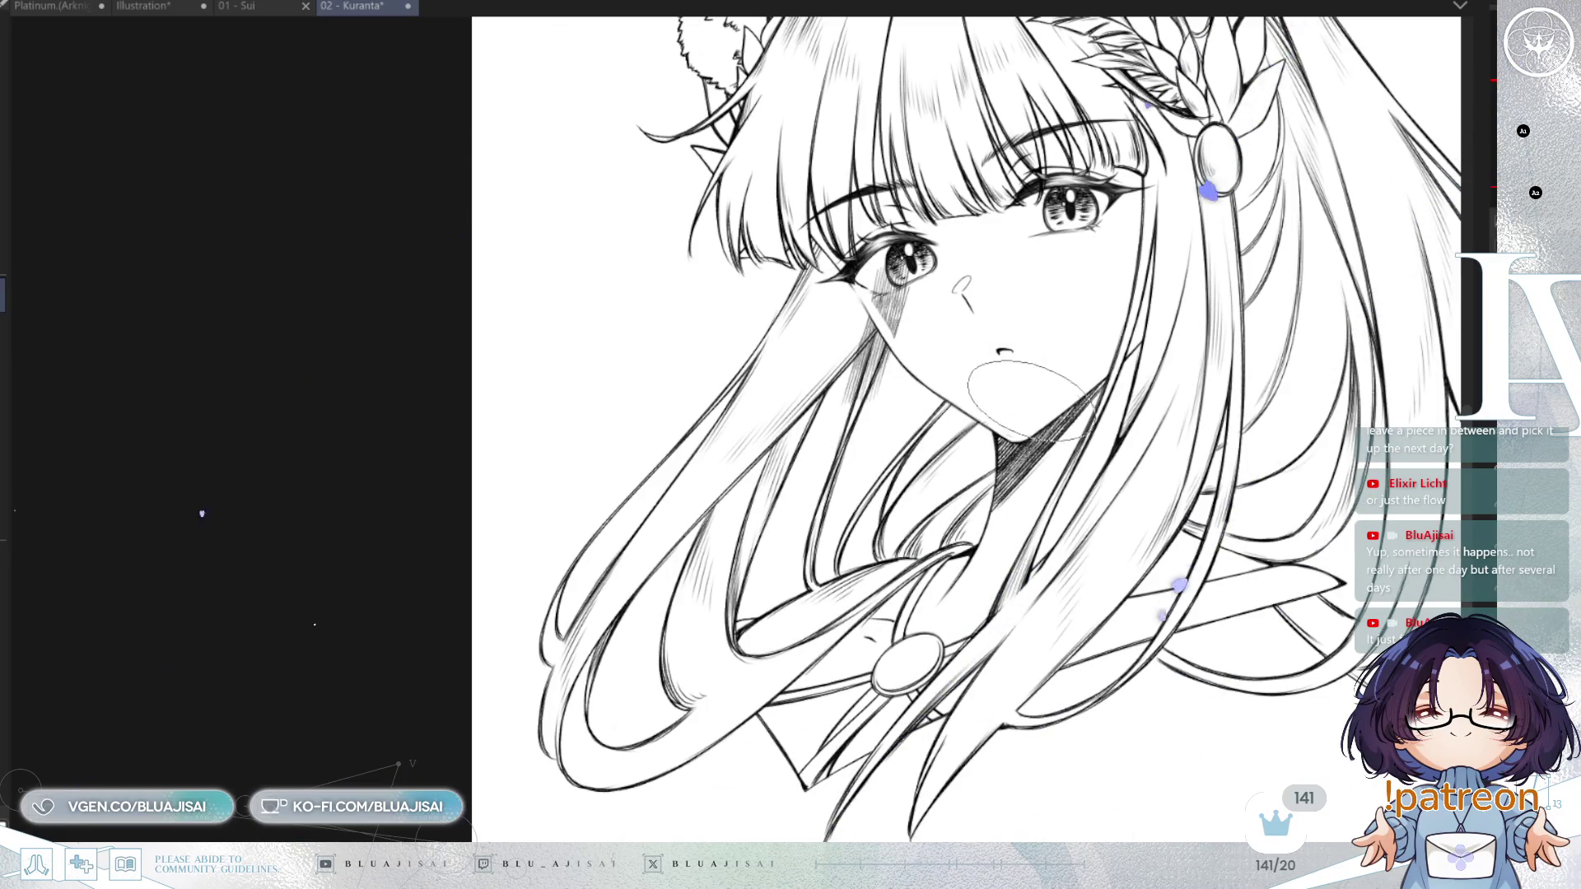
pyautogui.hotkey('ctrl', 'z')
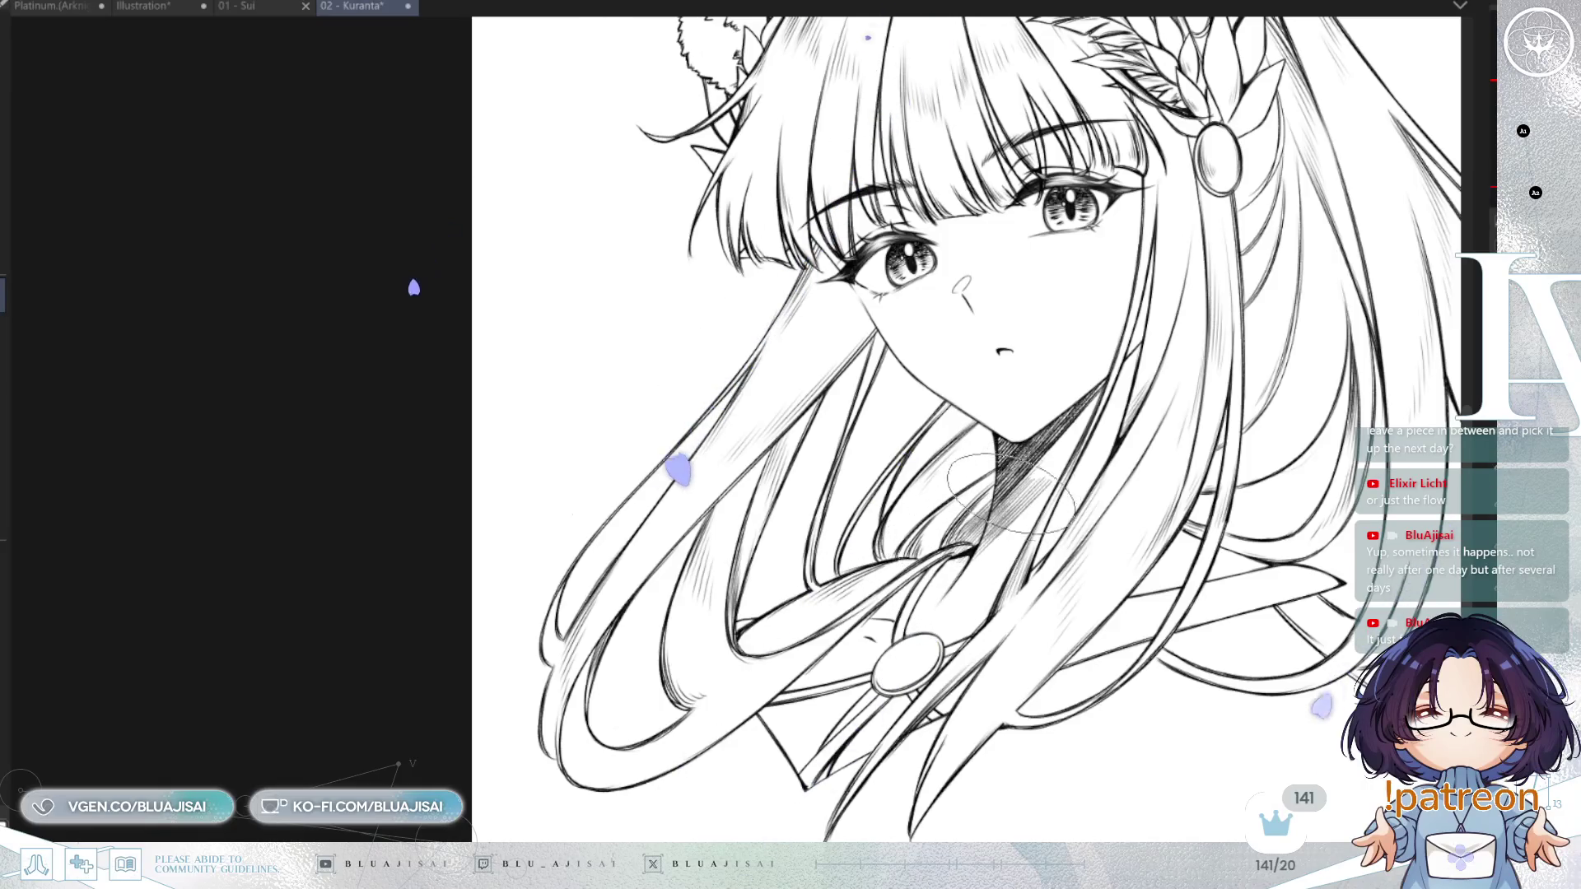
pyautogui.press('^')
pyautogui.press('^')
pyautogui.moveTo(477, 340)
pyautogui.mouseDown()
pyautogui.moveTo(503, 396)
pyautogui.moveTo(482, 362)
pyautogui.moveTo(499, 378)
pyautogui.moveTo(515, 340)
pyautogui.mouseUp()
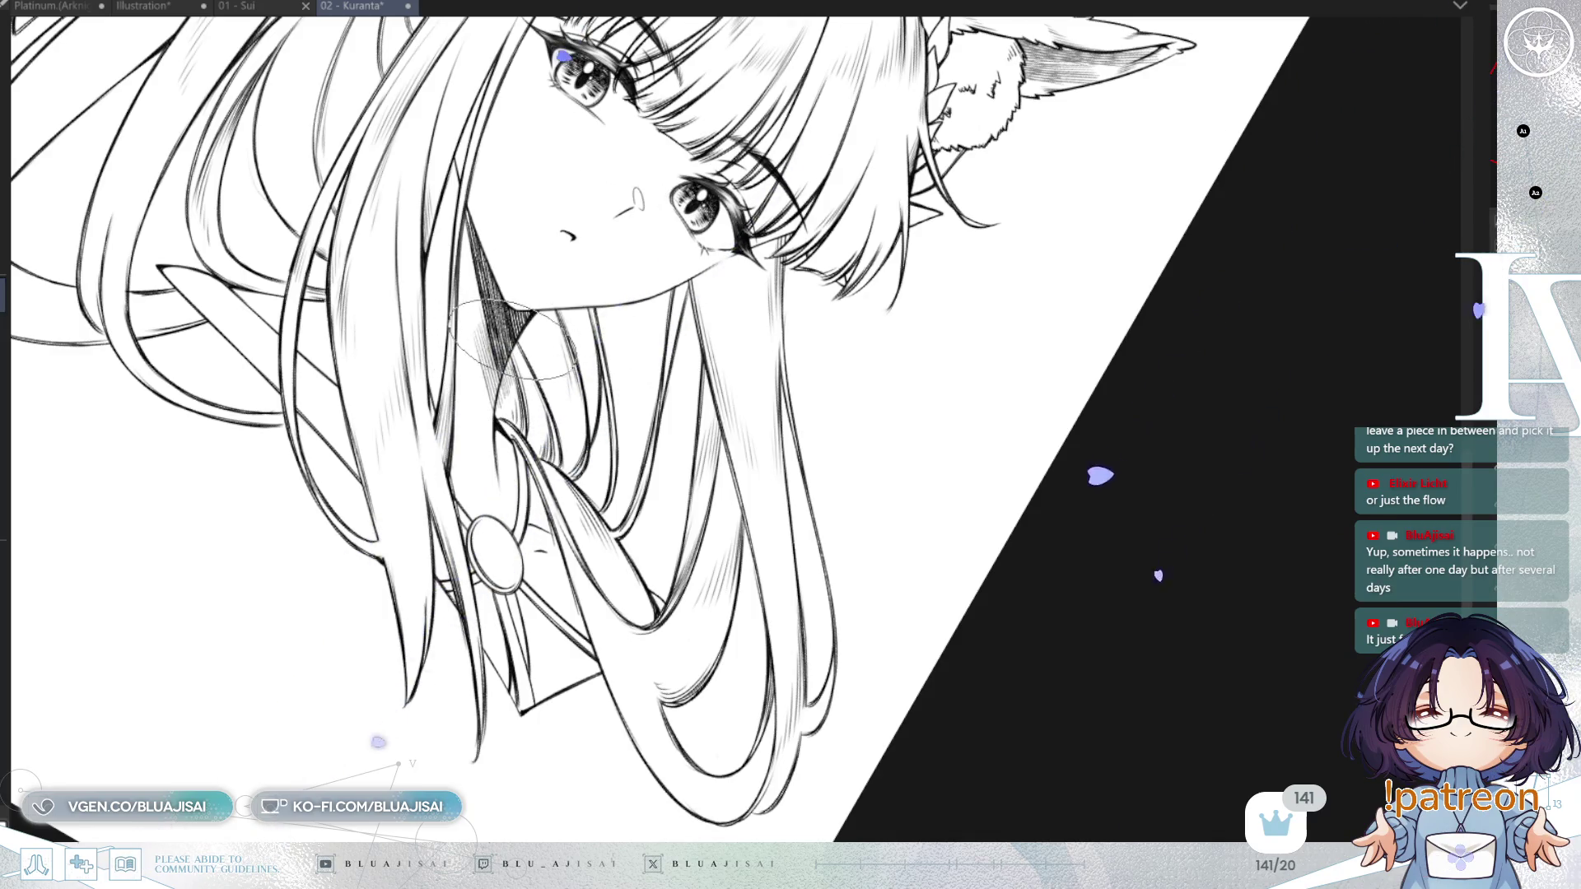
# Hatch shading along the hair strands left of the face.
pyautogui.scroll(2, 515, 340)
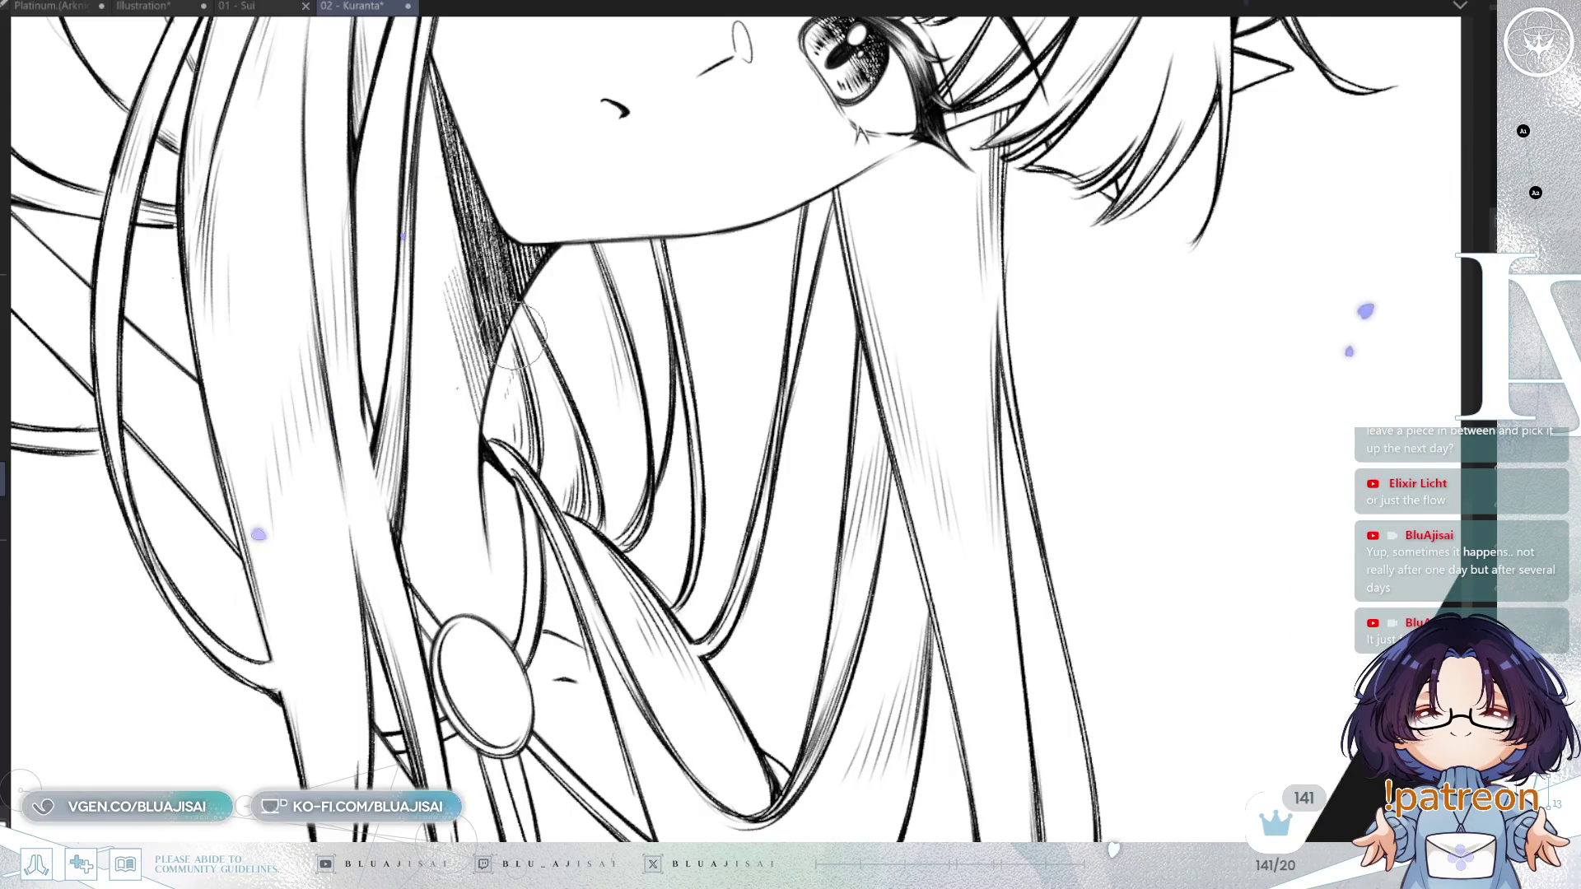
pyautogui.scroll(-3, 514, 379)
pyautogui.moveTo(515, 379); pyautogui.dragTo(992, 294)
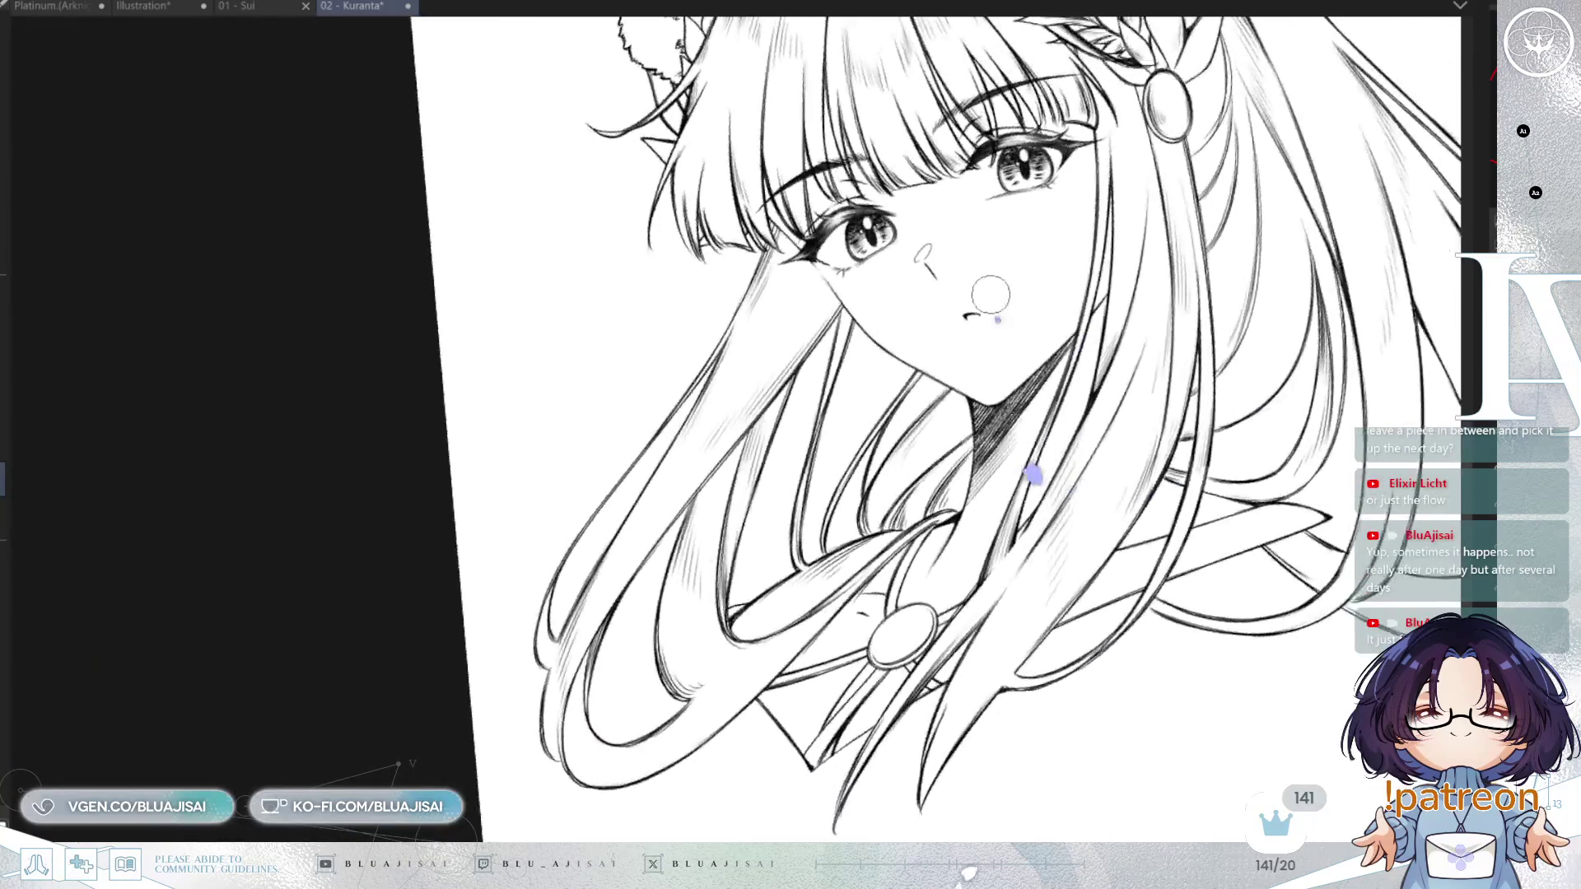
pyautogui.moveTo(846, 321)
pyautogui.mouseDown()
pyautogui.moveTo(790, 461)
pyautogui.moveTo(893, 451)
pyautogui.moveTo(930, 379)
pyautogui.moveTo(824, 486)
pyautogui.moveTo(898, 371)
pyautogui.moveTo(832, 535)
pyautogui.moveTo(955, 354)
pyautogui.moveTo(898, 461)
pyautogui.moveTo(952, 420)
pyautogui.moveTo(914, 494)
pyautogui.moveTo(967, 395)
pyautogui.moveTo(964, 375)
pyautogui.moveTo(946, 510)
pyautogui.moveTo(927, 452)
pyautogui.moveTo(852, 509)
pyautogui.moveTo(863, 542)
pyautogui.mouseUp()
pyautogui.scroll(1, 956, 476)
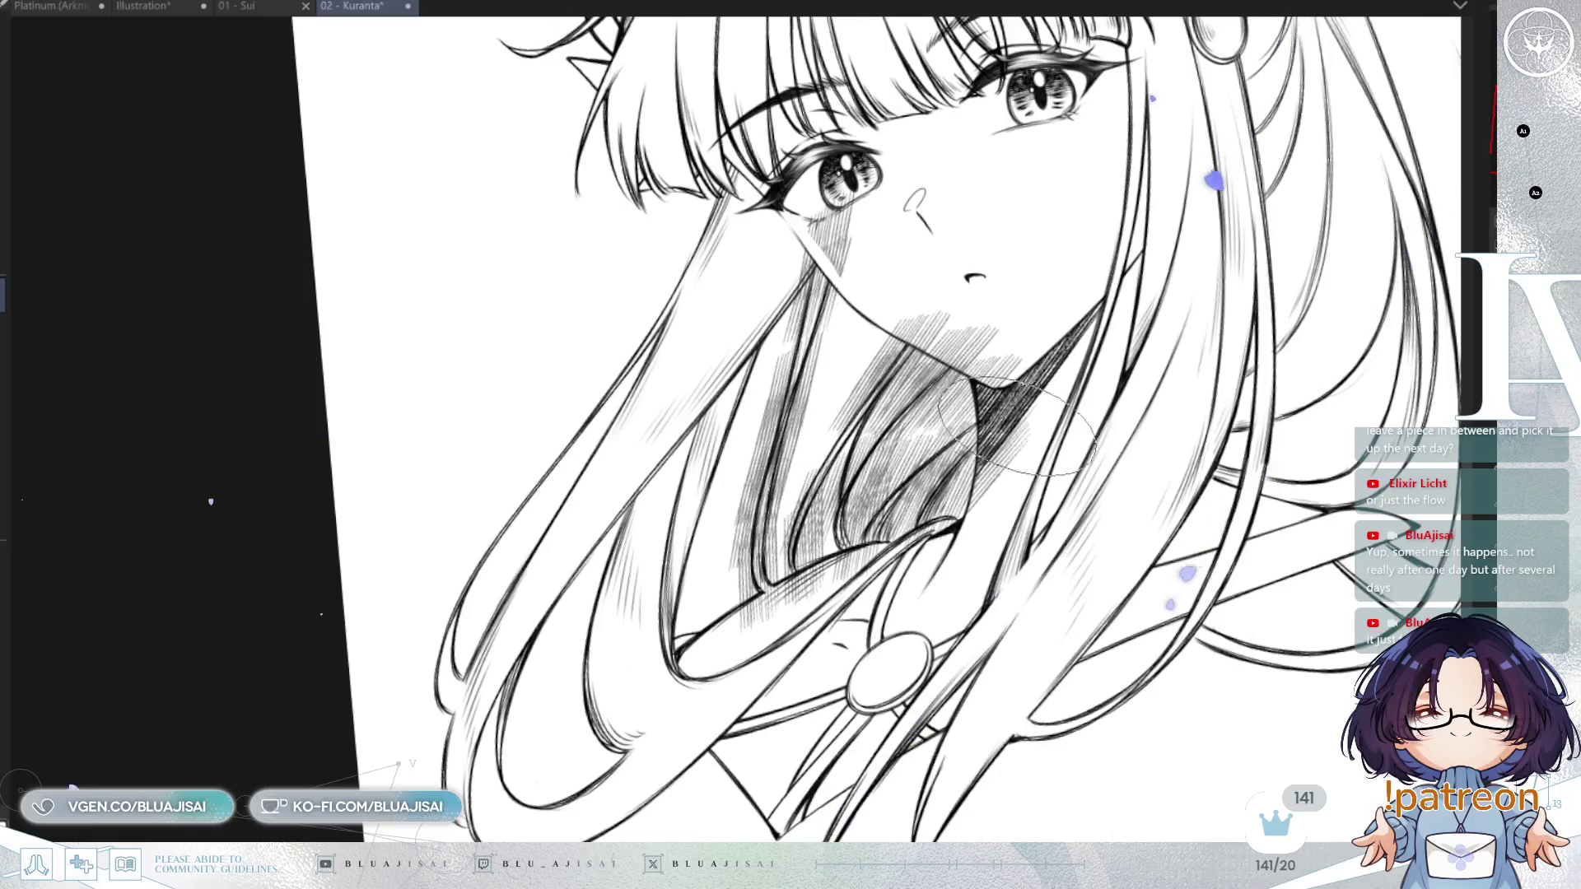
# Undo the short hatching strokes on the cheek and beside the eye corner.
pyautogui.scroll(1, 1018, 427)
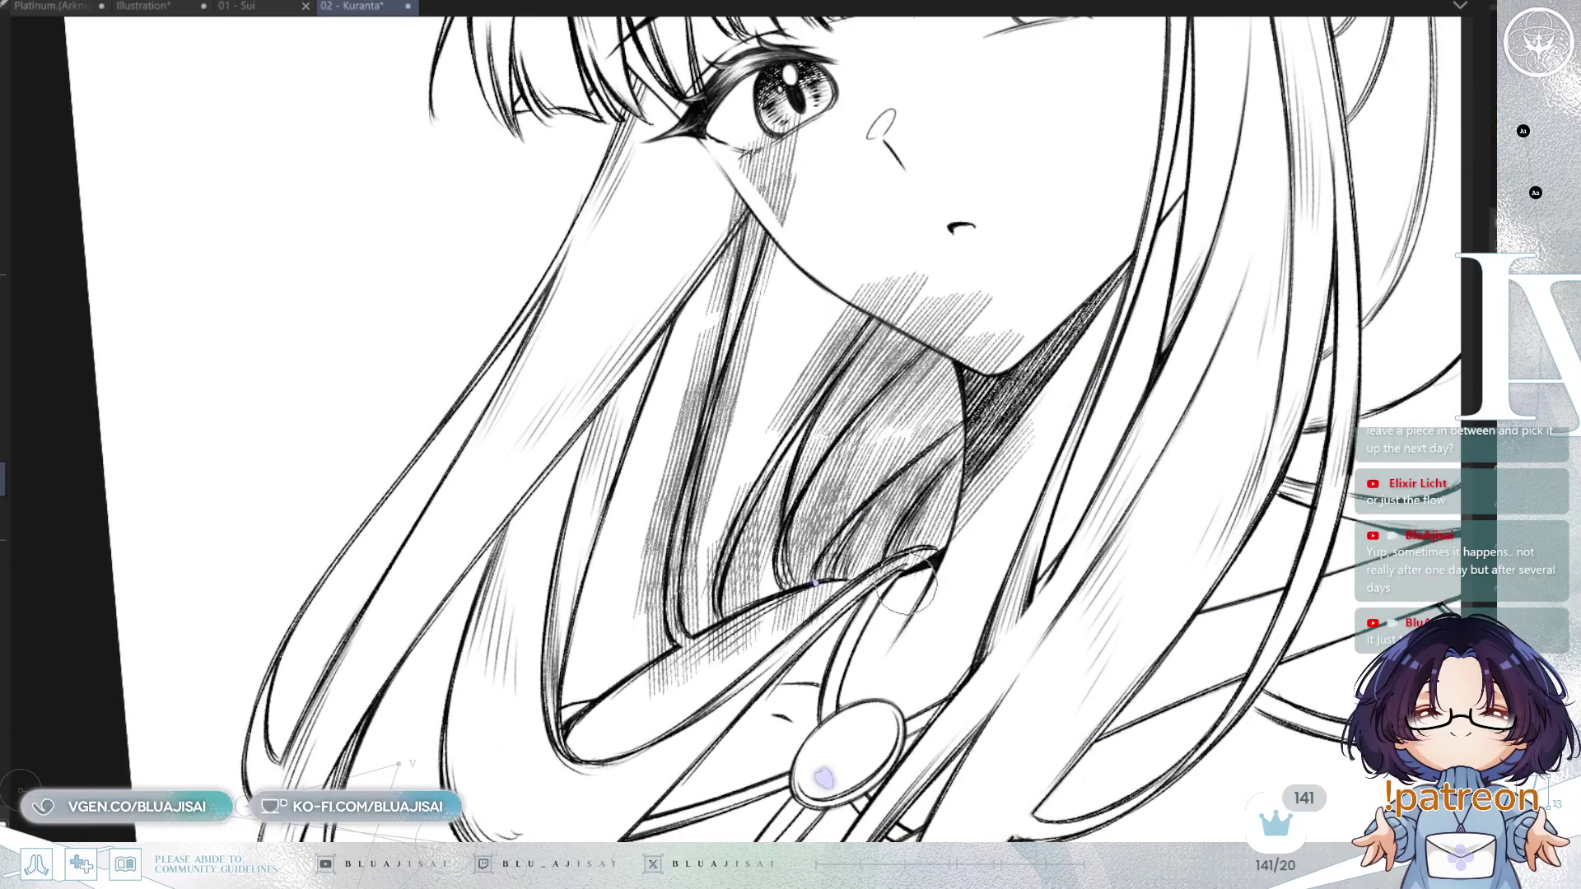
pyautogui.moveTo(904, 589); pyautogui.dragTo(945, 527)
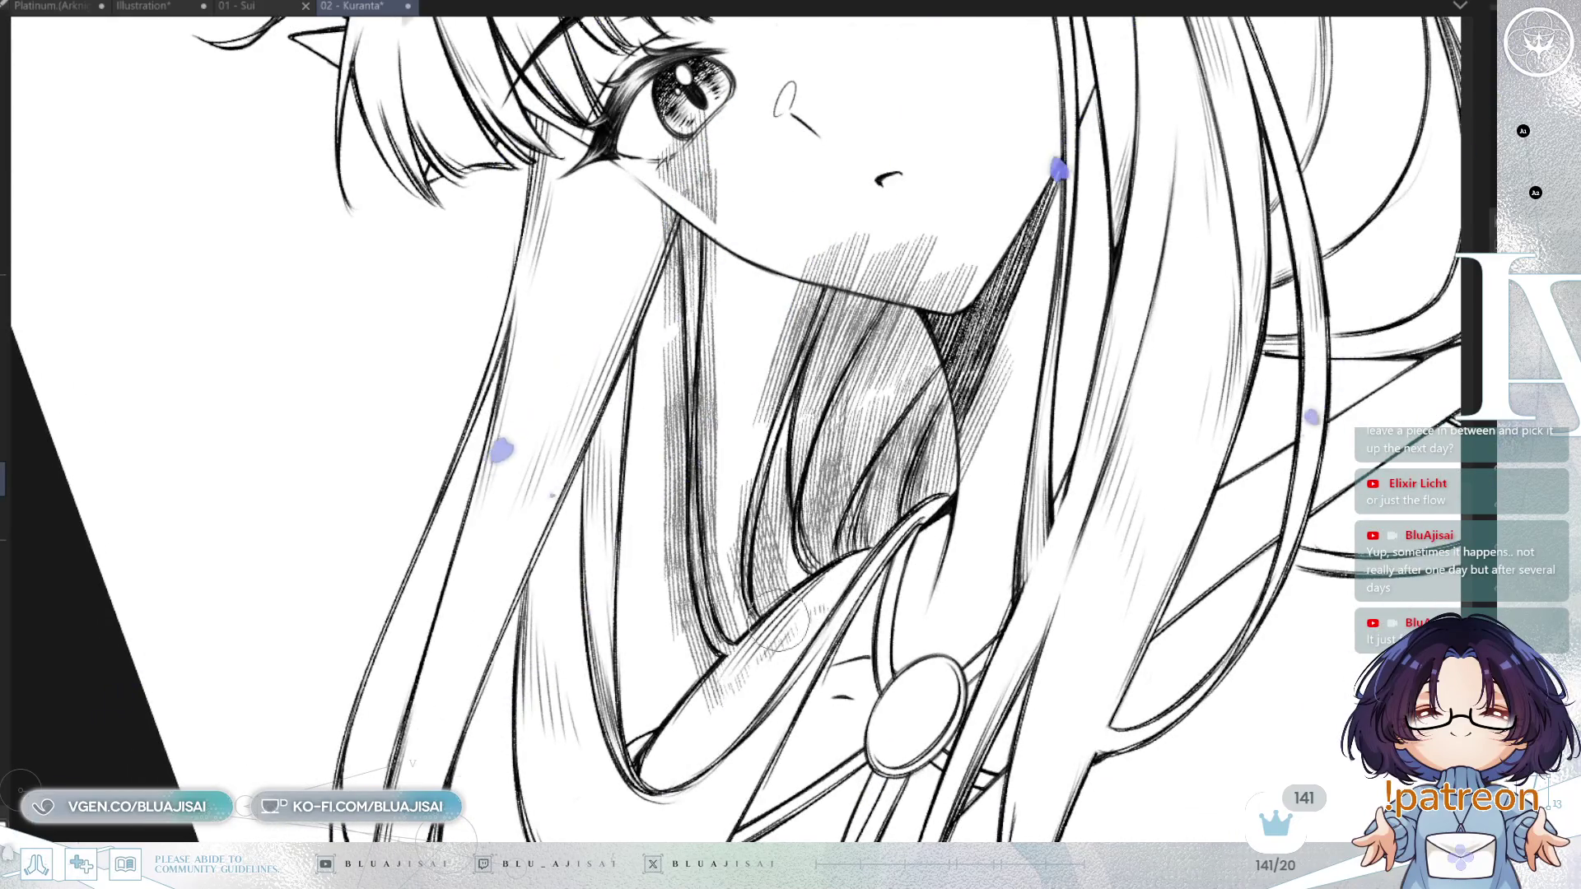
pyautogui.moveTo(760, 457); pyautogui.dragTo(795, 380)
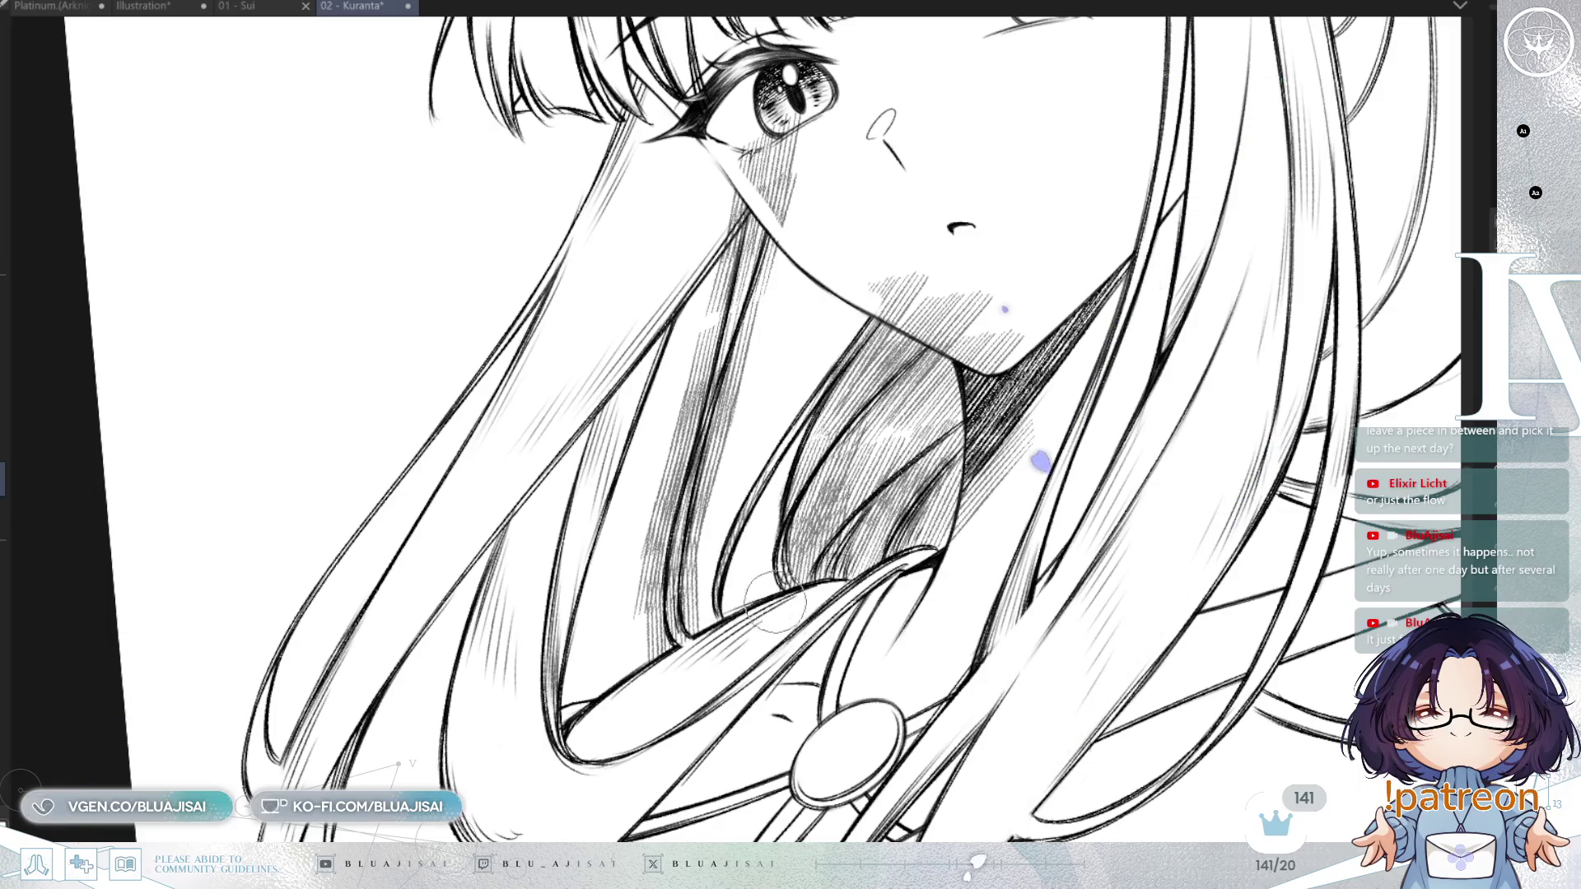
pyautogui.moveTo(882, 292); pyautogui.dragTo(922, 625)
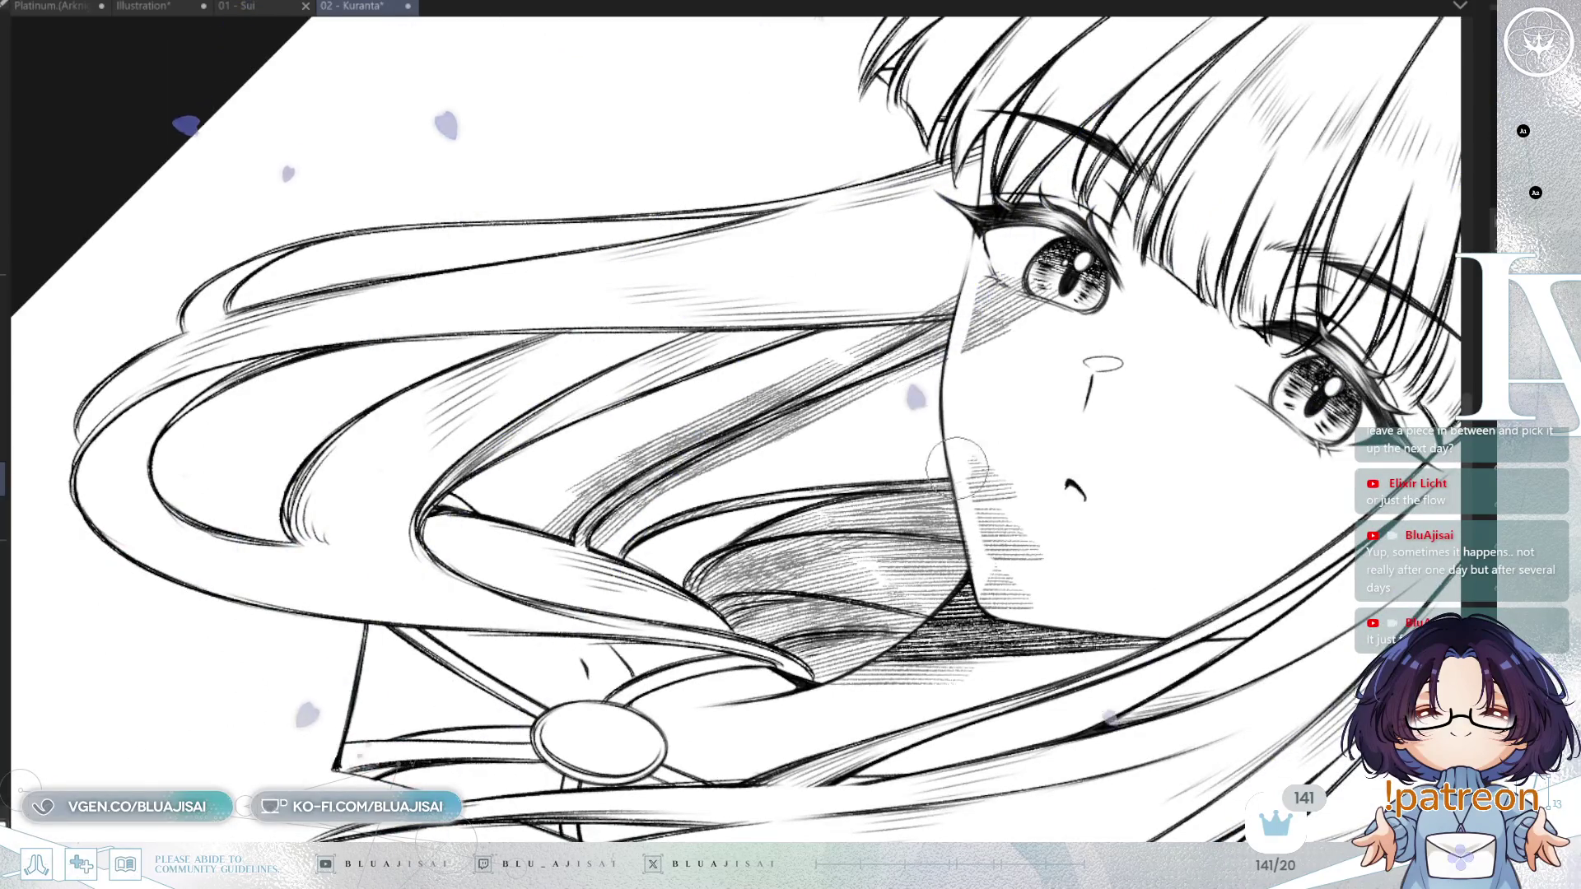
pyautogui.moveTo(986, 468)
pyautogui.mouseDown()
pyautogui.moveTo(1011, 498)
pyautogui.moveTo(1028, 608)
pyautogui.mouseUp()
pyautogui.hotkey('ctrl', 'z')
pyautogui.hotkey('ctrl', 'z')
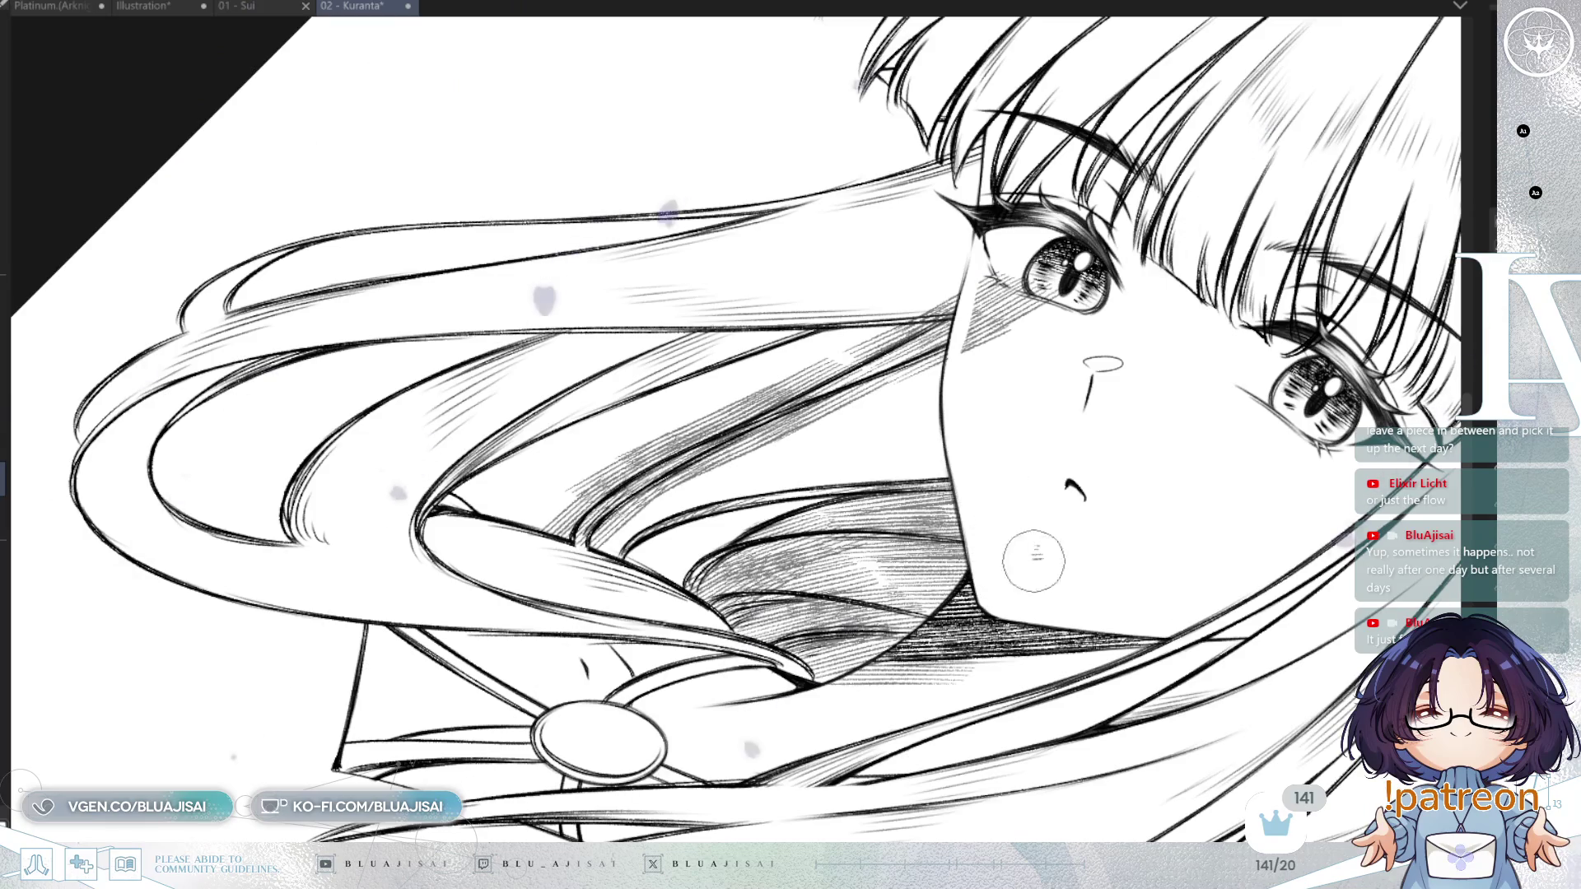
pyautogui.hotkey('ctrl', 'z')
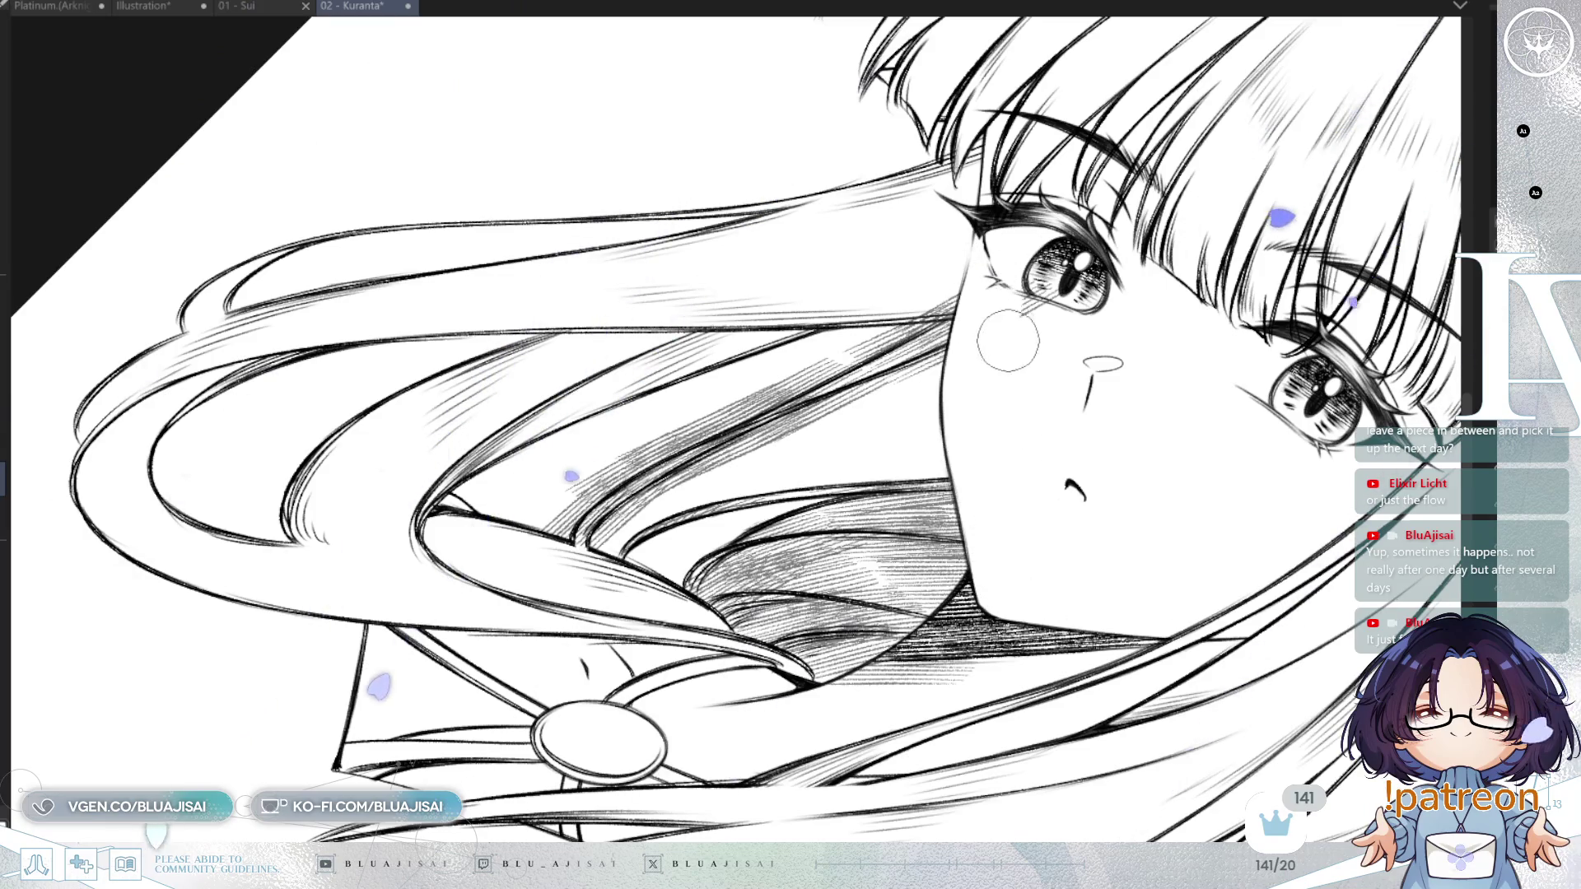
pyautogui.moveTo(985, 321); pyautogui.dragTo(963, 398)
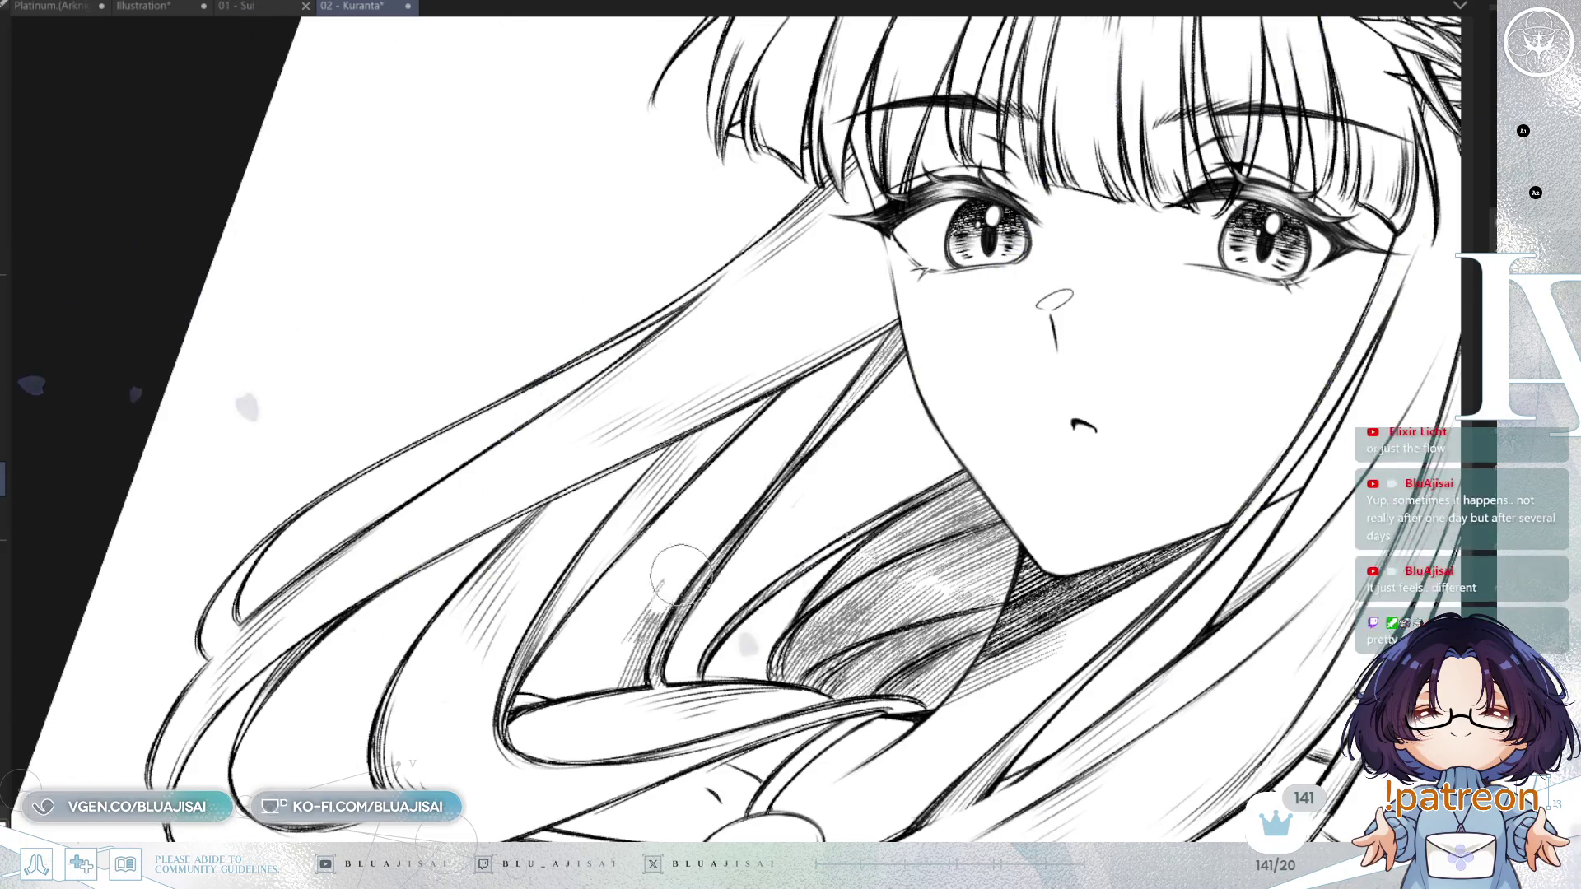
# Hatch the hair strands beside the face and down the lower-left strand, redrawing after undos.
pyautogui.moveTo(671, 554)
pyautogui.mouseDown()
pyautogui.moveTo(629, 639)
pyautogui.moveTo(737, 506)
pyautogui.mouseUp()
pyautogui.scroll(-2, 741, 317)
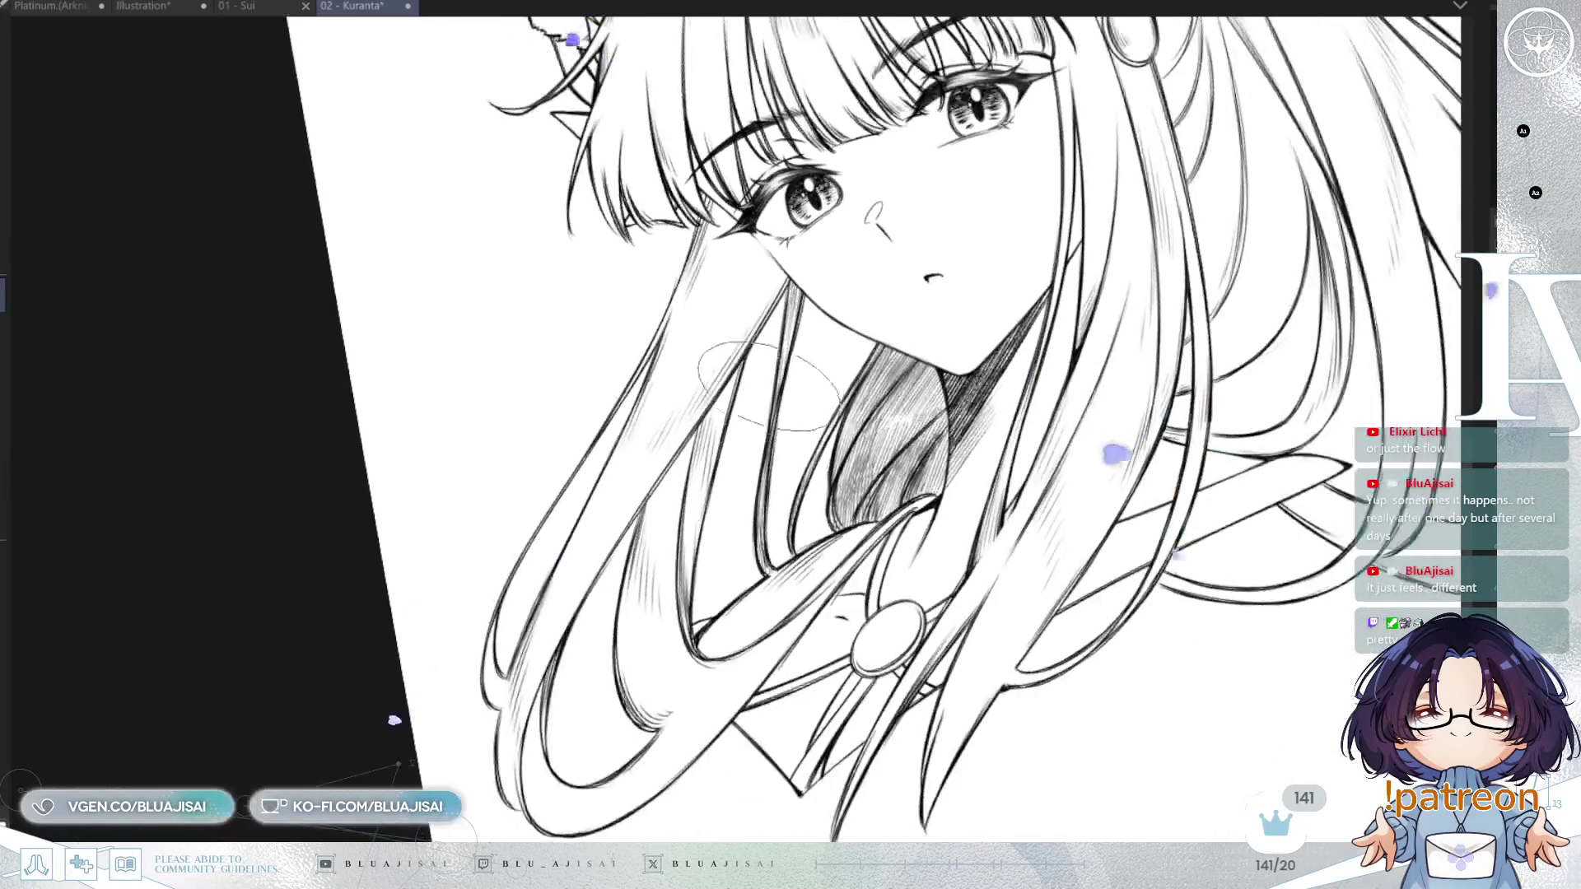
pyautogui.hotkey('ctrl', '@')
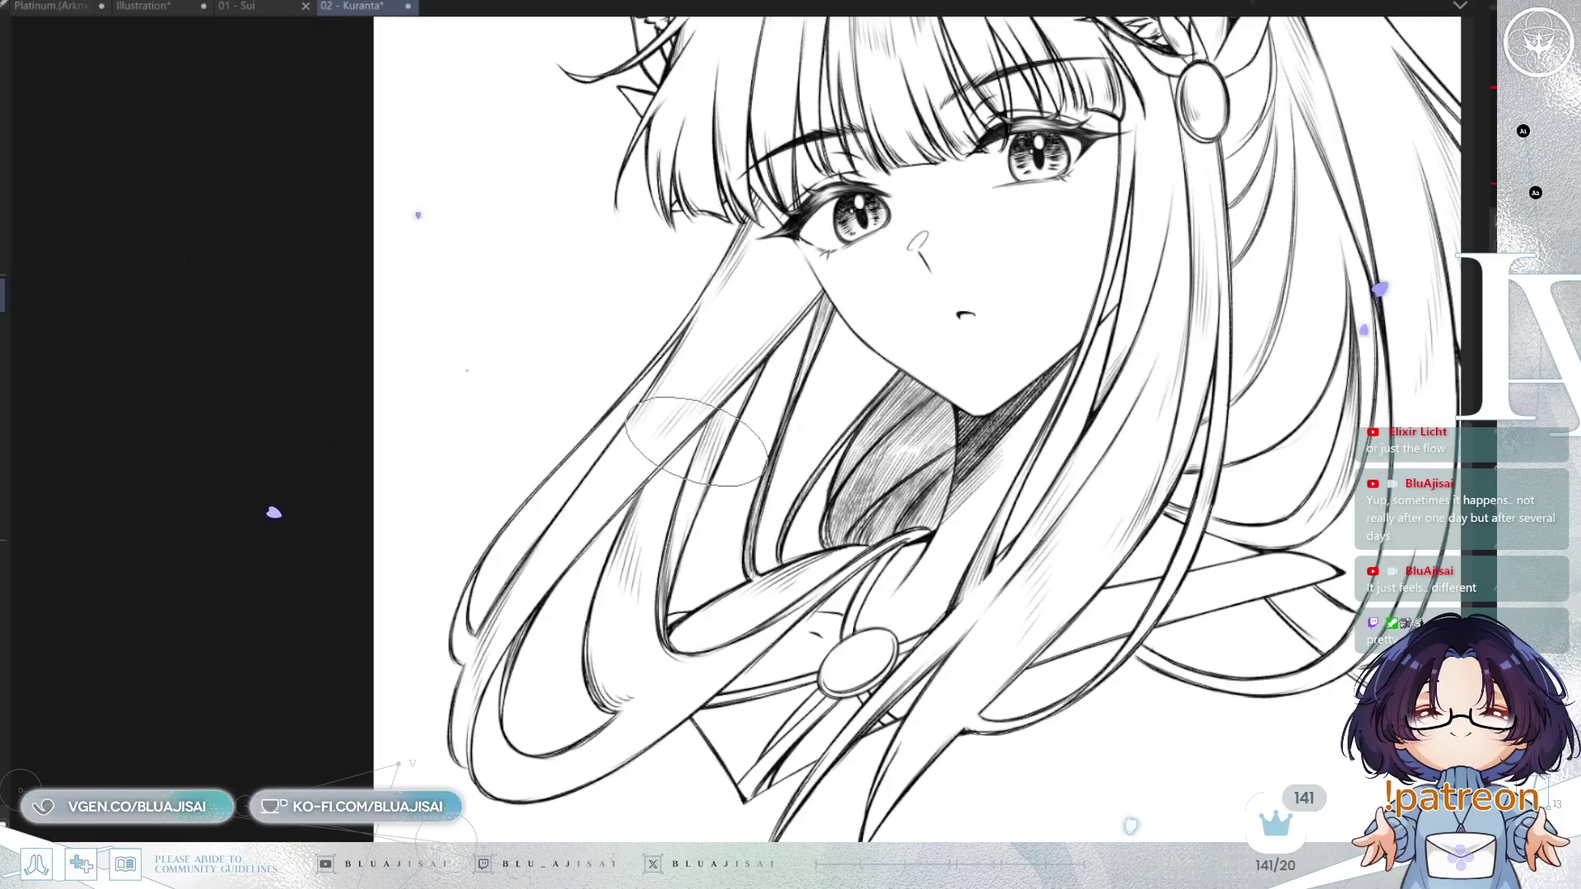
pyautogui.moveTo(704, 452)
pyautogui.mouseDown()
pyautogui.moveTo(684, 403)
pyautogui.moveTo(700, 391)
pyautogui.moveTo(704, 568)
pyautogui.mouseUp()
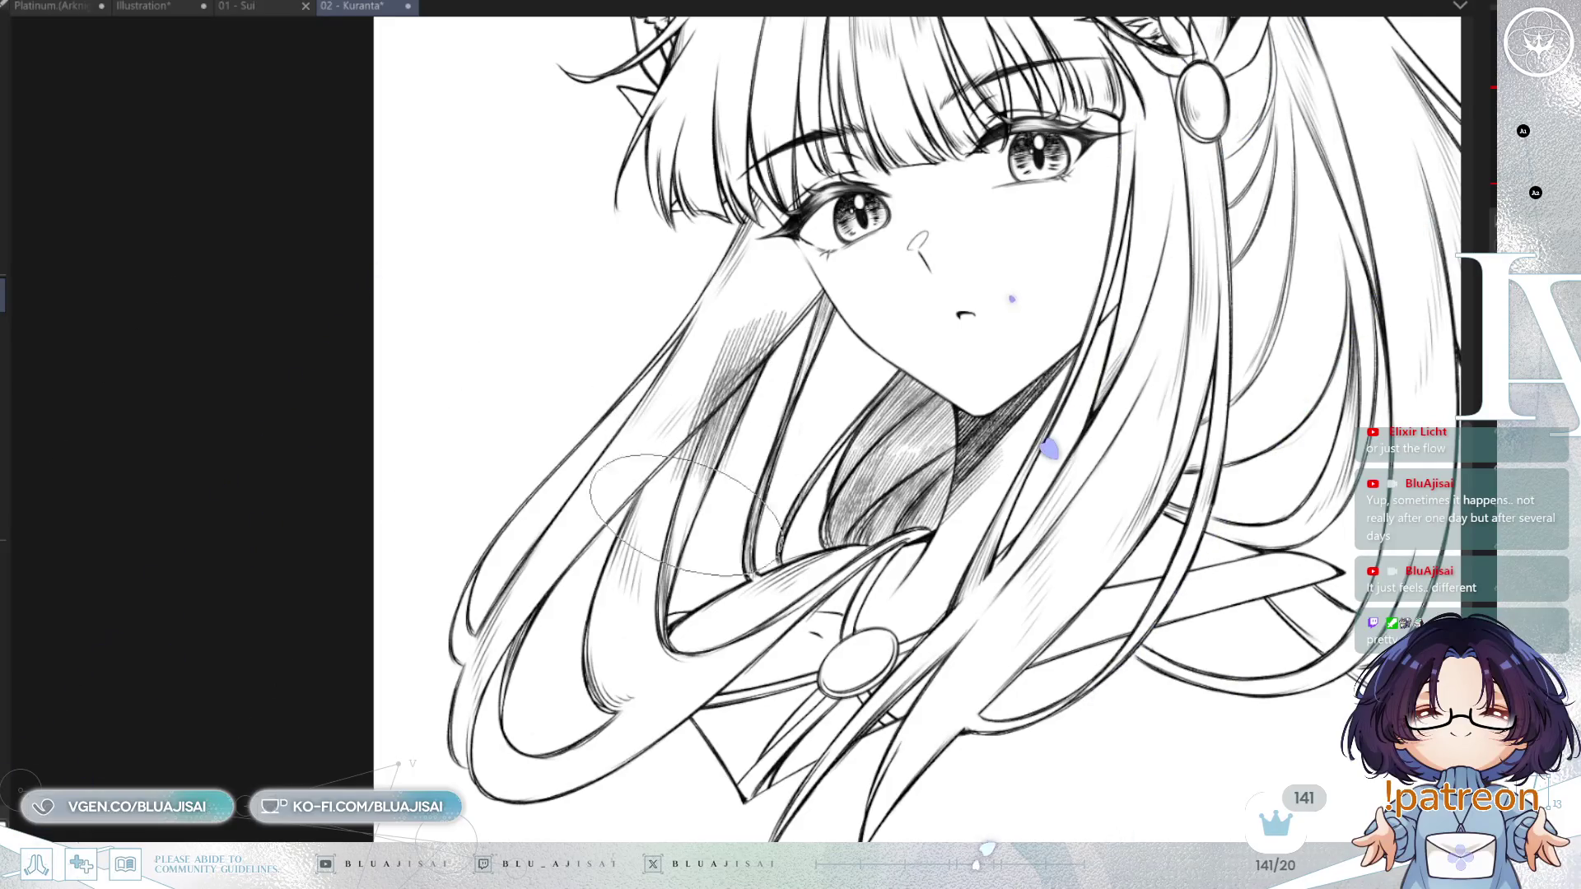
pyautogui.moveTo(688, 509); pyautogui.dragTo(676, 593)
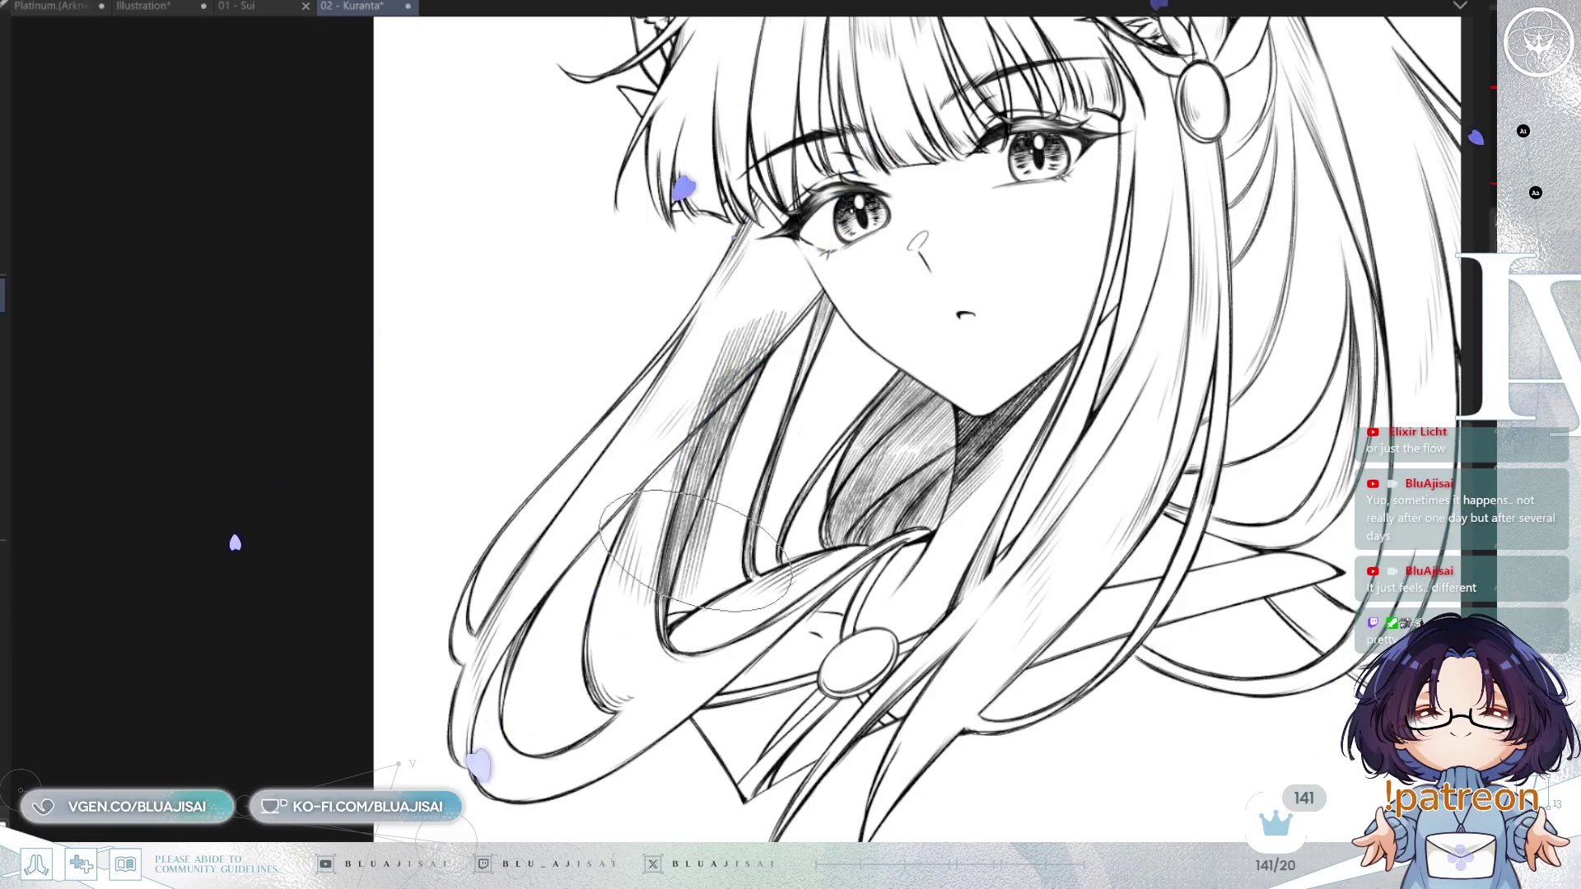
pyautogui.hotkey('ctrl', 'z')
pyautogui.hotkey('ctrl', 'z')
pyautogui.hotkey('ctrl', 'z')
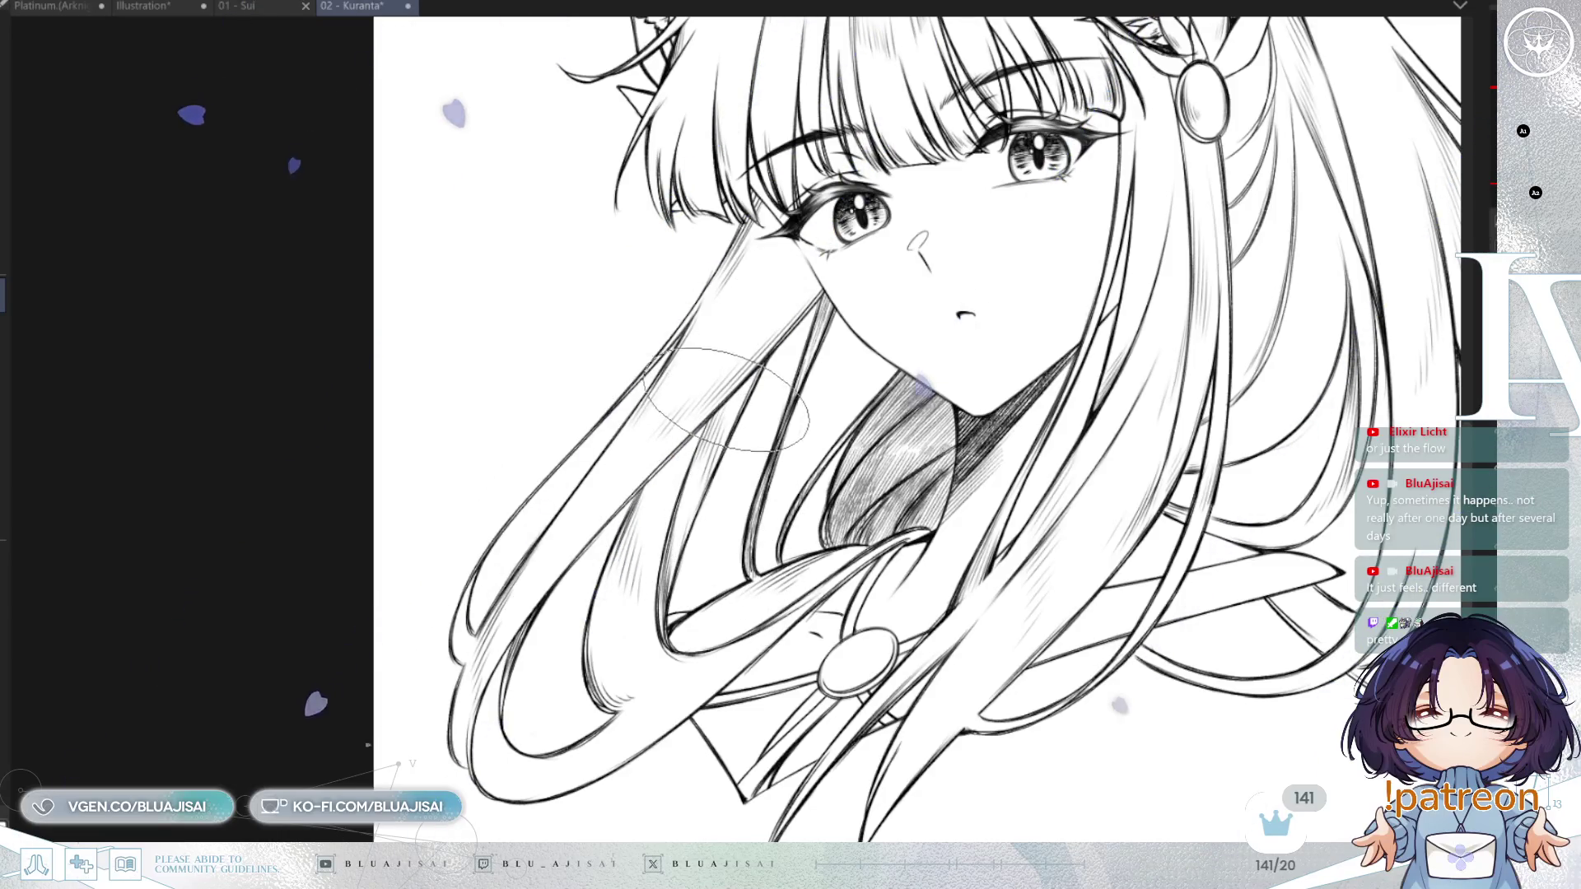
pyautogui.moveTo(716, 395); pyautogui.dragTo(753, 350)
pyautogui.moveTo(711, 453)
pyautogui.mouseDown()
pyautogui.moveTo(675, 576)
pyautogui.moveTo(659, 495)
pyautogui.moveTo(645, 541)
pyautogui.mouseUp()
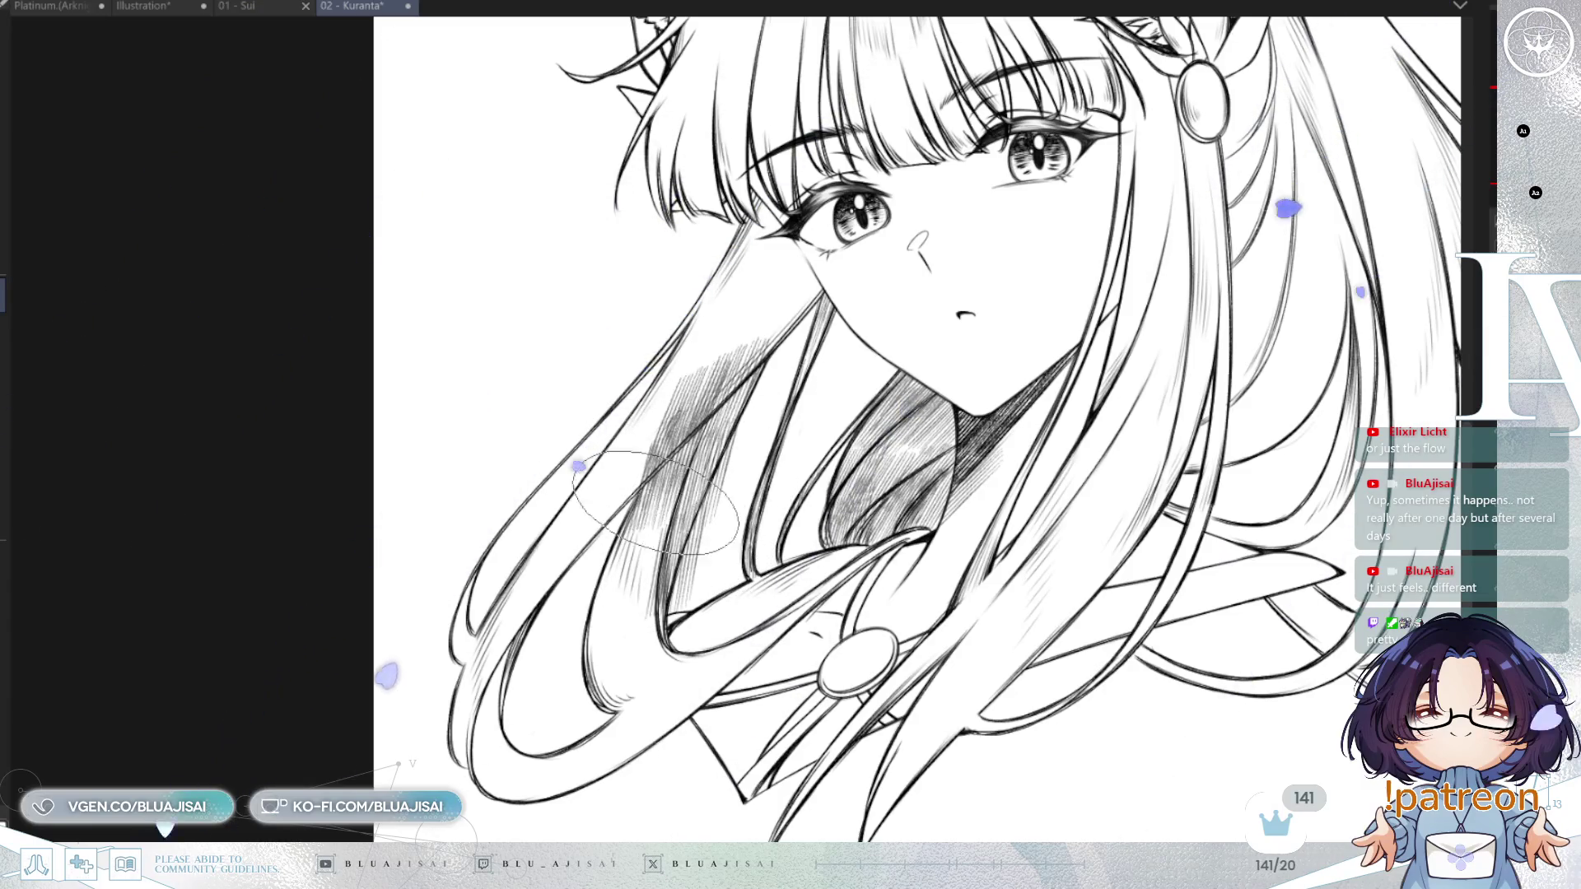
pyautogui.moveTo(735, 494); pyautogui.dragTo(840, 418)
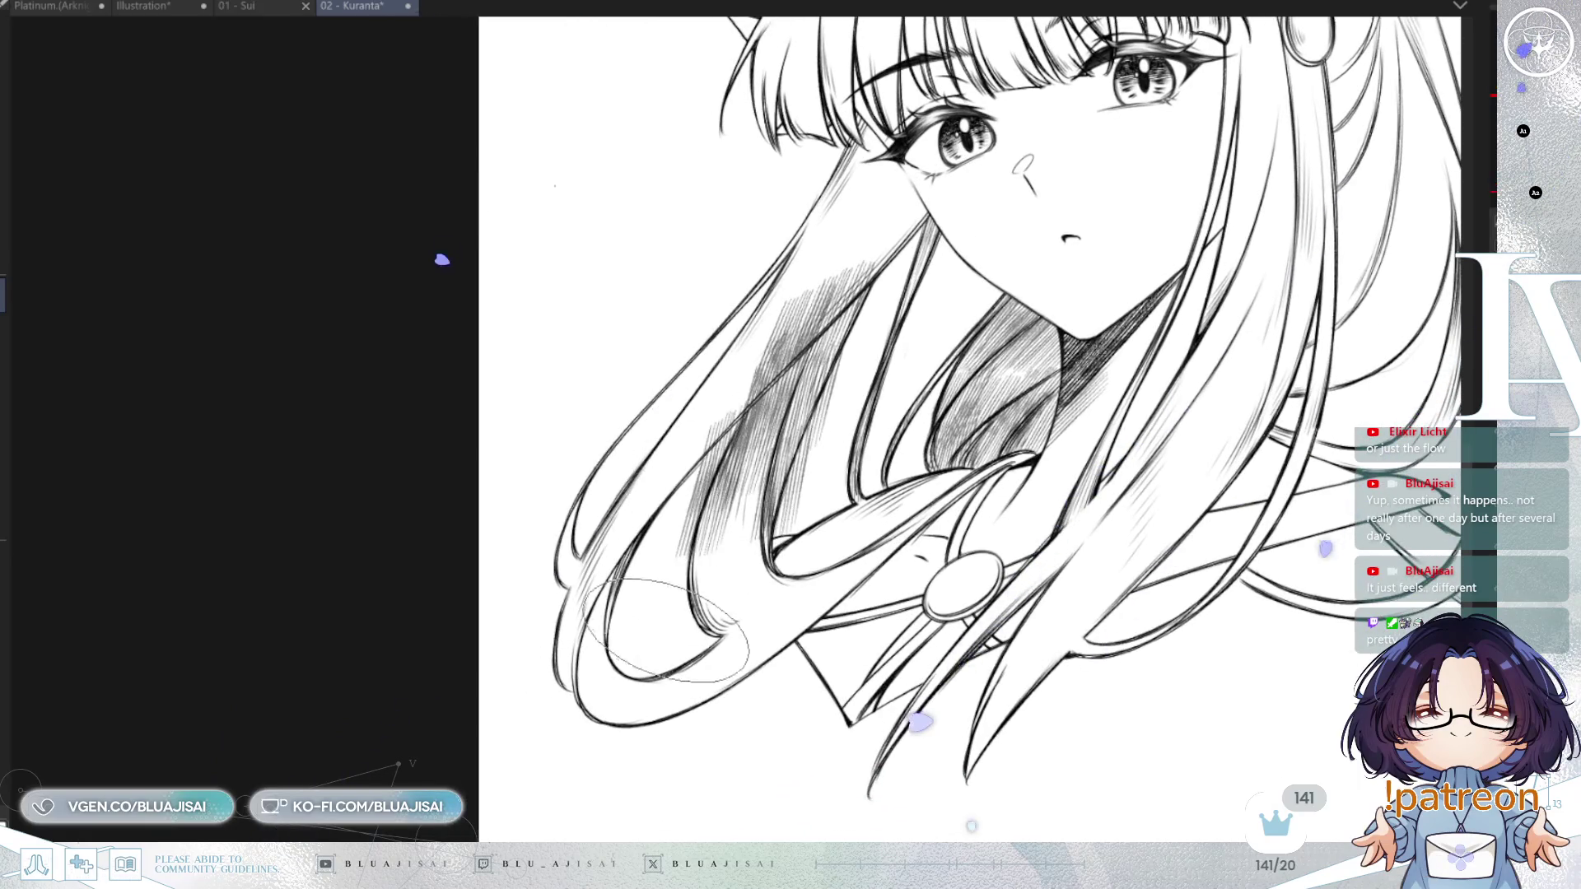
pyautogui.moveTo(634, 535)
pyautogui.mouseDown()
pyautogui.moveTo(576, 568)
pyautogui.moveTo(591, 681)
pyautogui.mouseUp()
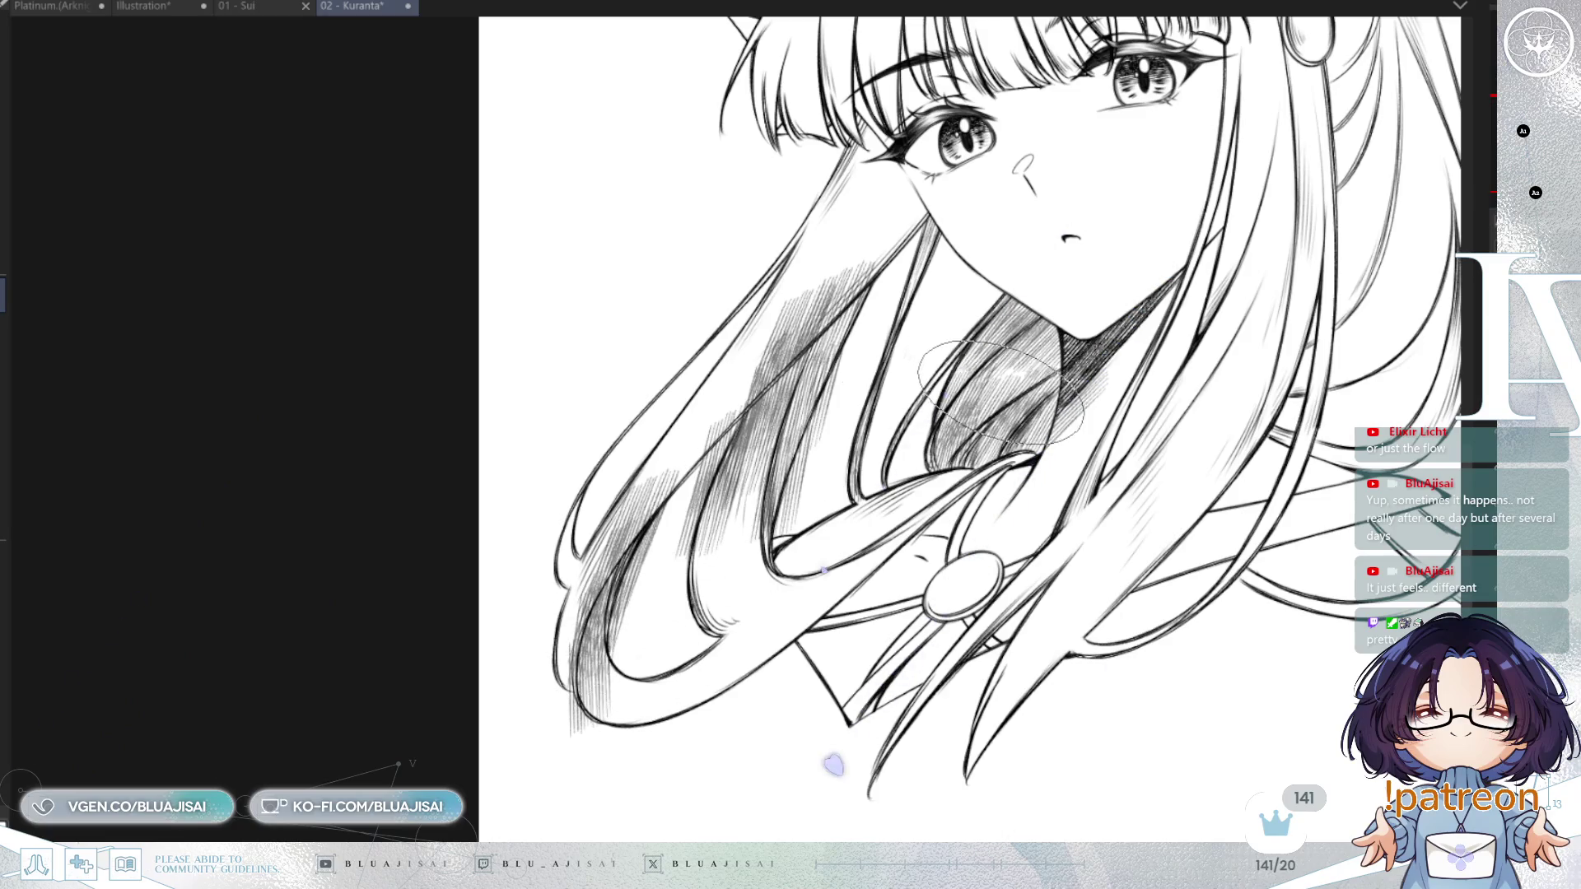
pyautogui.hotkey('ctrl', 'z')
# Hatch the hair strands beneath the laurel crown.
pyautogui.moveTo(1439, 200)
pyautogui.mouseDown()
pyautogui.moveTo(1332, 320)
pyautogui.moveTo(1180, 430)
pyautogui.moveTo(1093, 391)
pyautogui.mouseUp()
pyautogui.press('h')
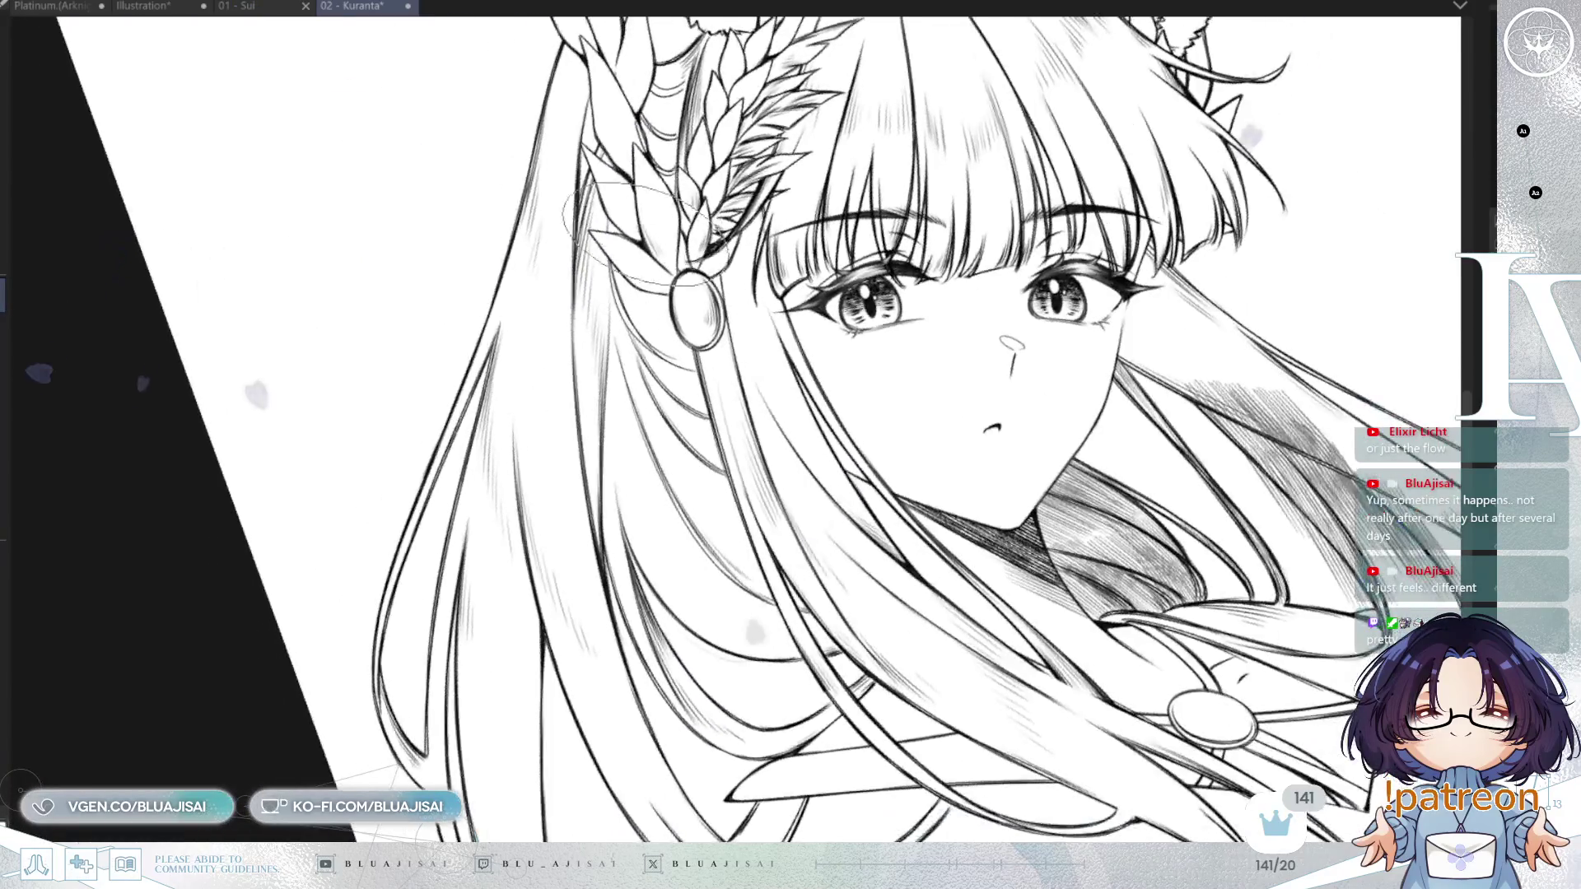
pyautogui.moveTo(636, 231); pyautogui.dragTo(479, 235)
pyautogui.moveTo(450, 148)
pyautogui.mouseDown()
pyautogui.moveTo(436, 223)
pyautogui.moveTo(428, 206)
pyautogui.moveTo(427, 448)
pyautogui.moveTo(424, 247)
pyautogui.moveTo(424, 453)
pyautogui.moveTo(470, 325)
pyautogui.moveTo(462, 383)
pyautogui.moveTo(411, 321)
pyautogui.moveTo(509, 449)
pyautogui.mouseUp()
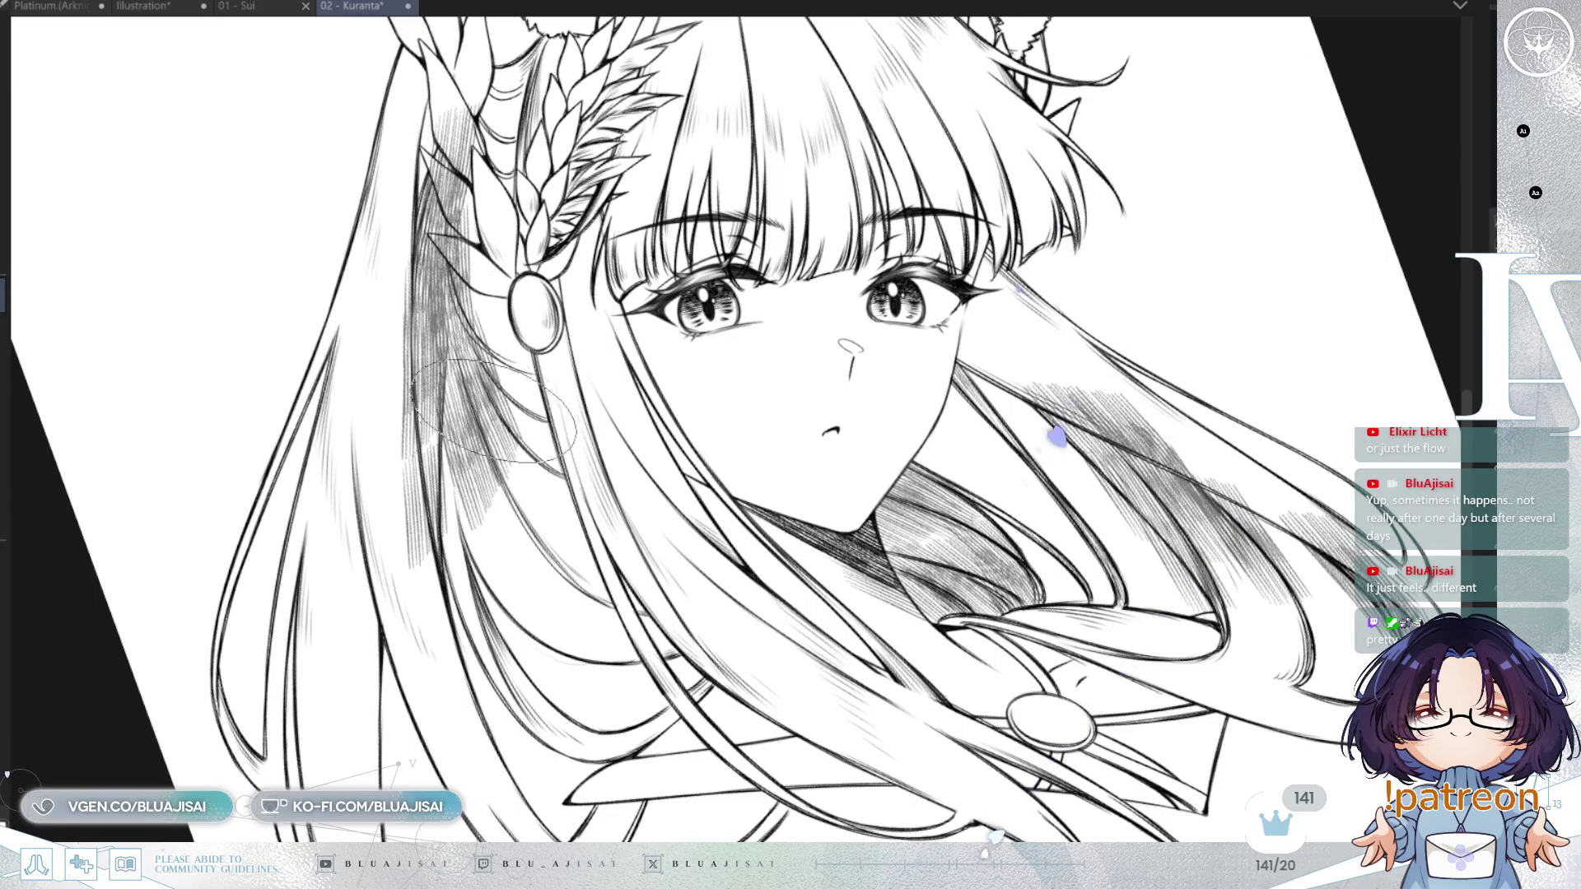
pyautogui.moveTo(505, 520); pyautogui.dragTo(503, 502)
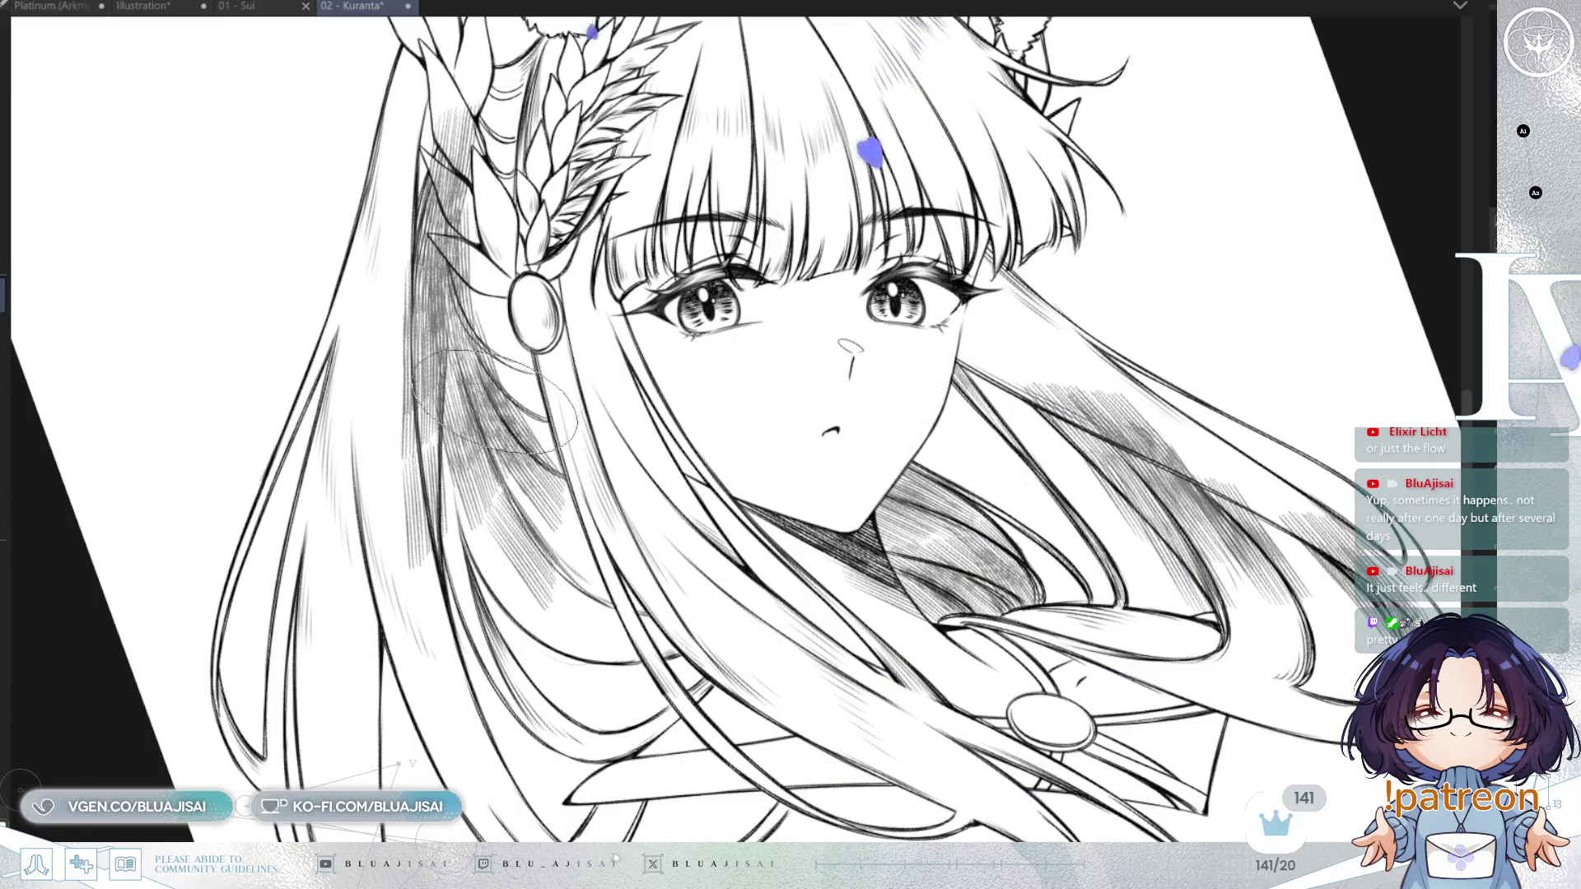
# Pan and rotate around the headpiece to review it, then fit the whole page upright.
pyautogui.scroll(1, 494, 399)
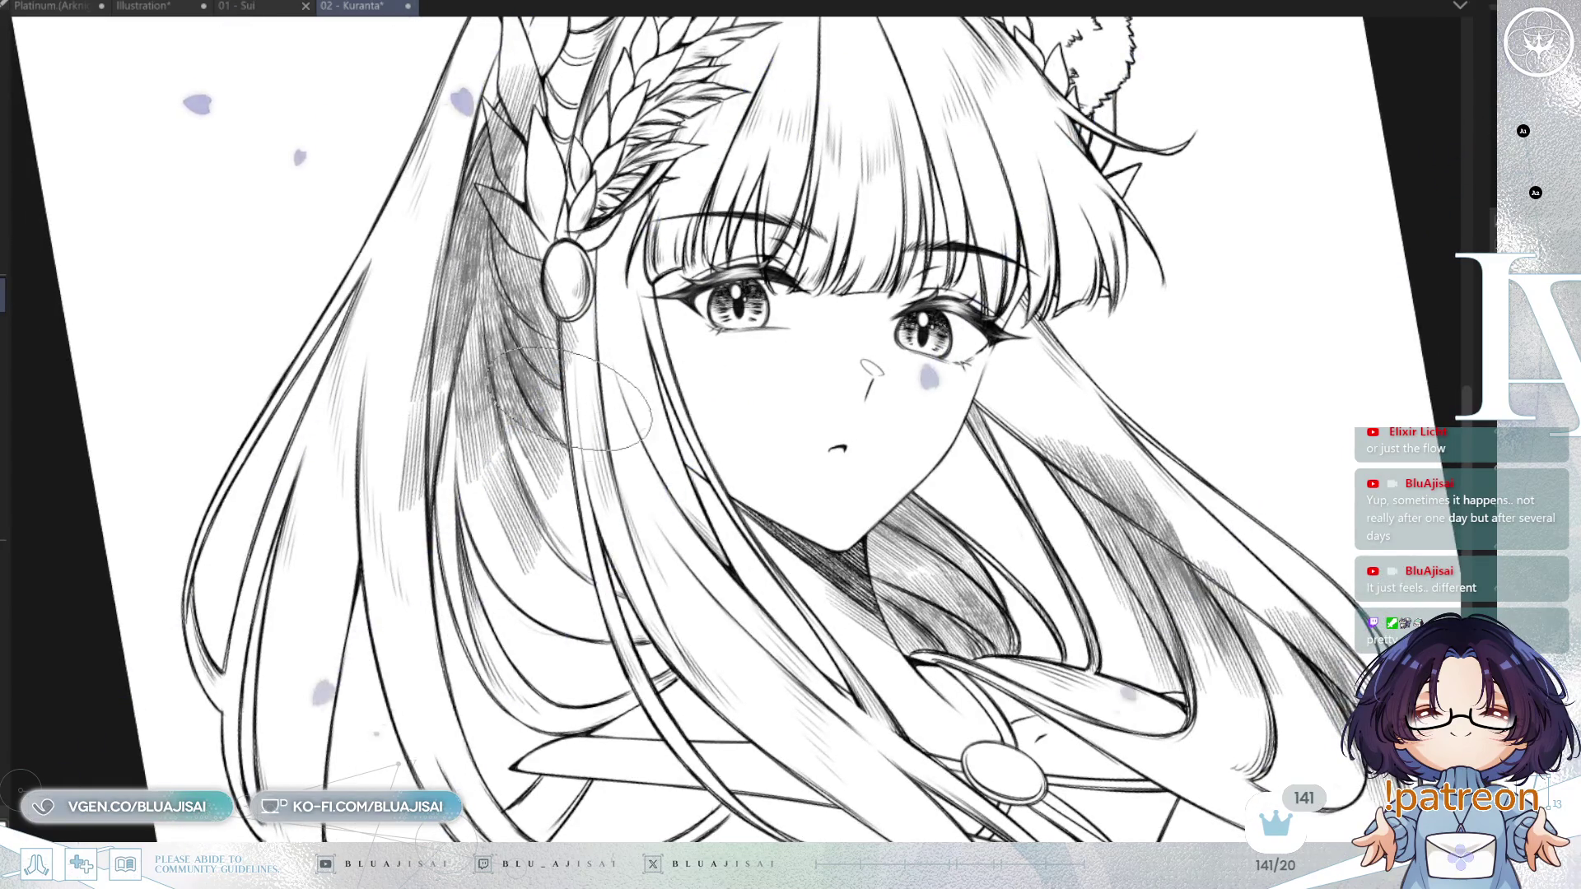
pyautogui.scroll(1, 560, 271)
pyautogui.scroll(3, 553, 253)
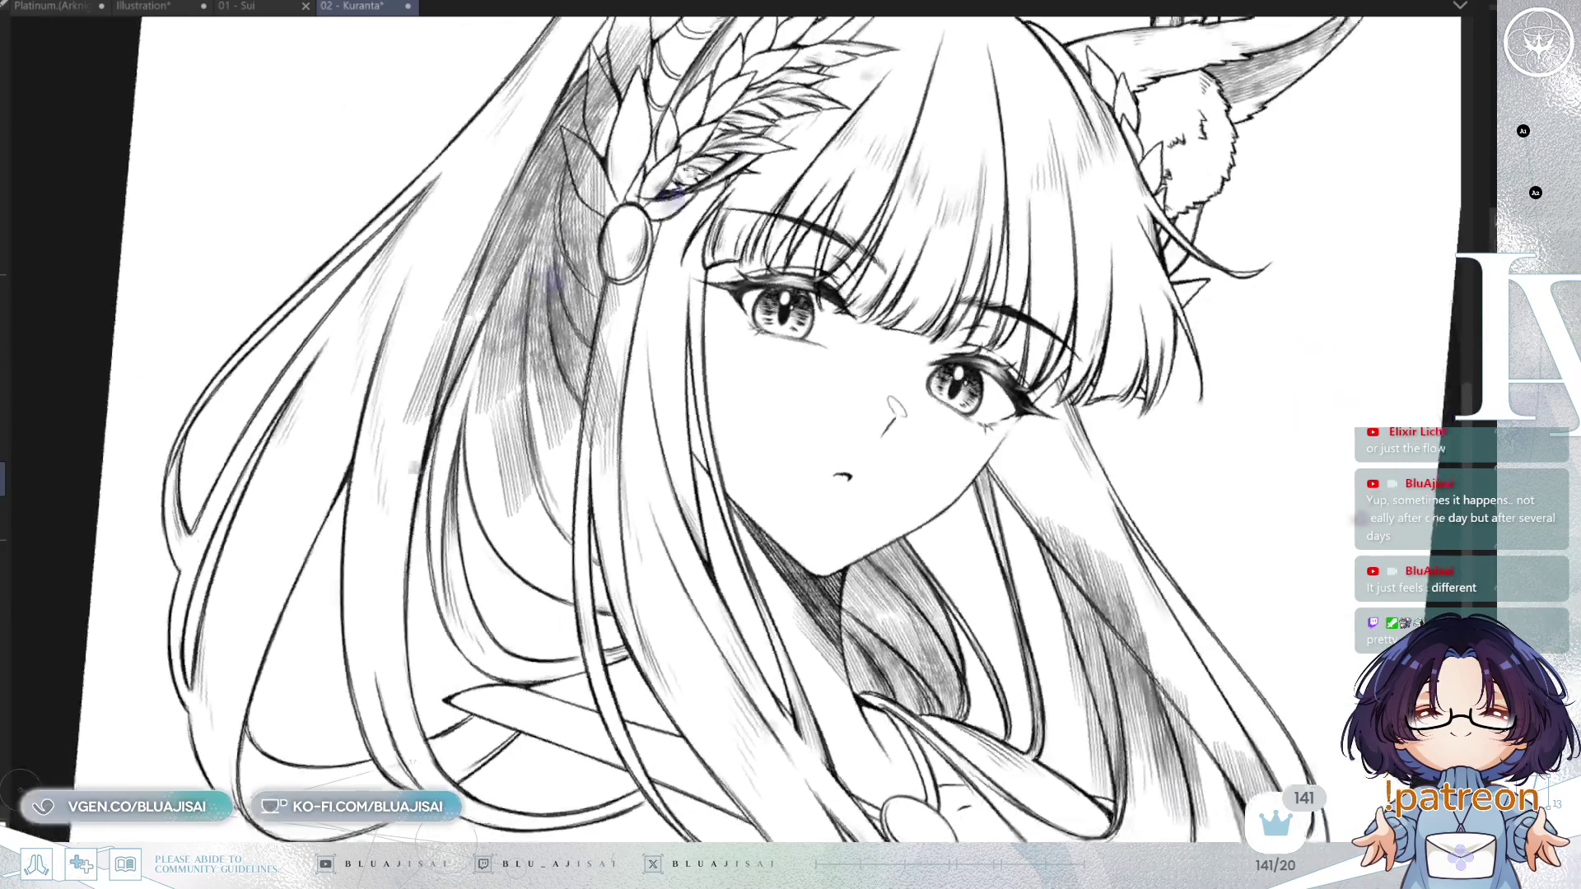
pyautogui.scroll(1, 741, 428)
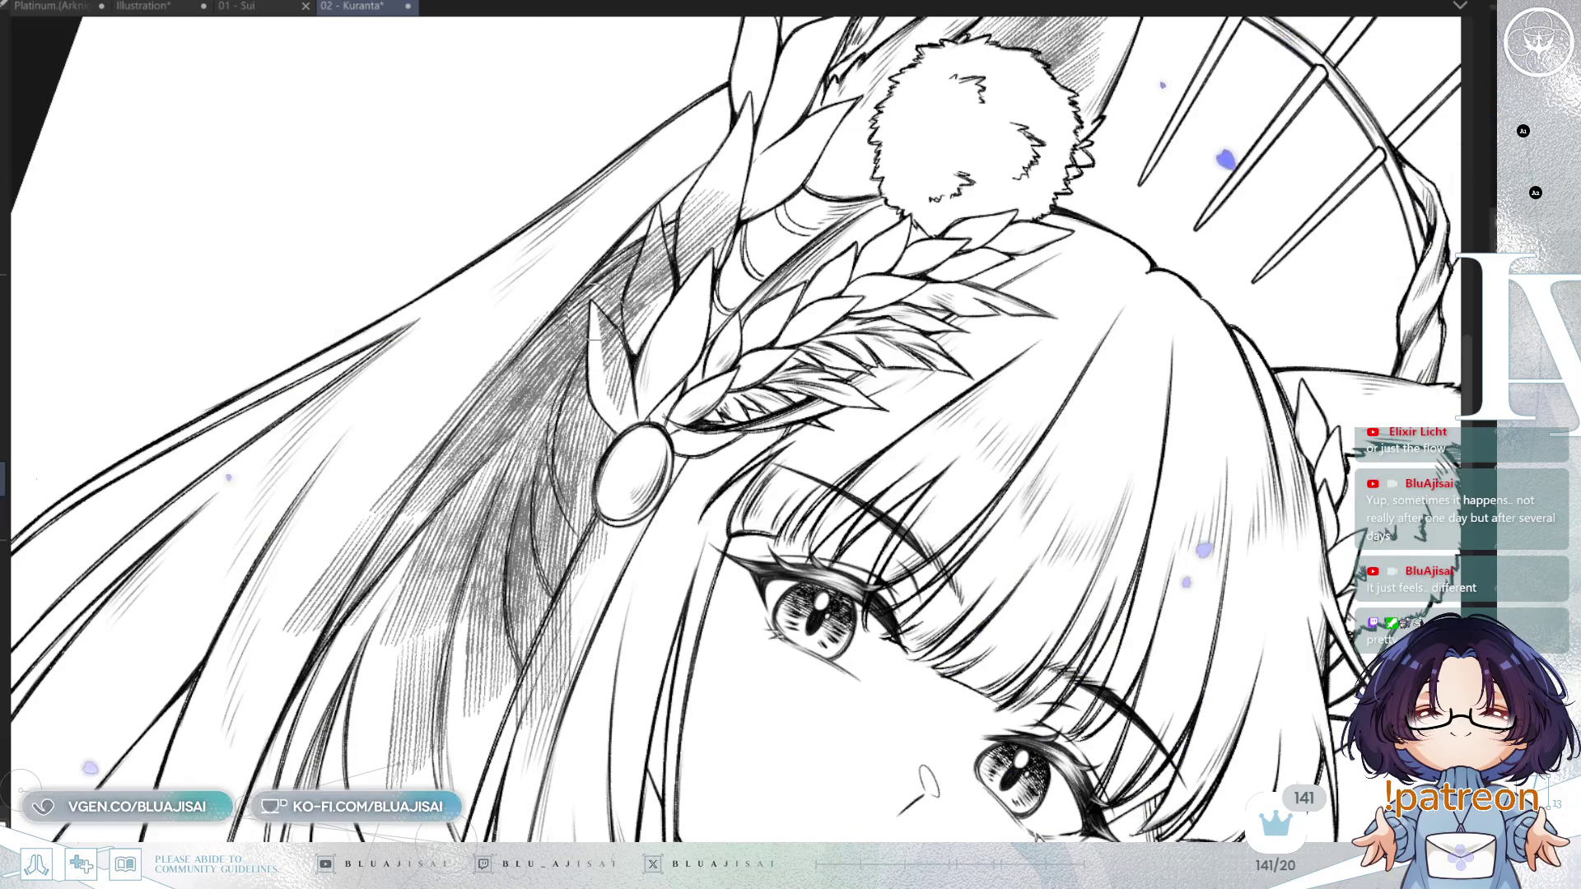
pyautogui.moveTo(611, 395); pyautogui.dragTo(757, 411)
pyautogui.moveTo(795, 284); pyautogui.dragTo(828, 342)
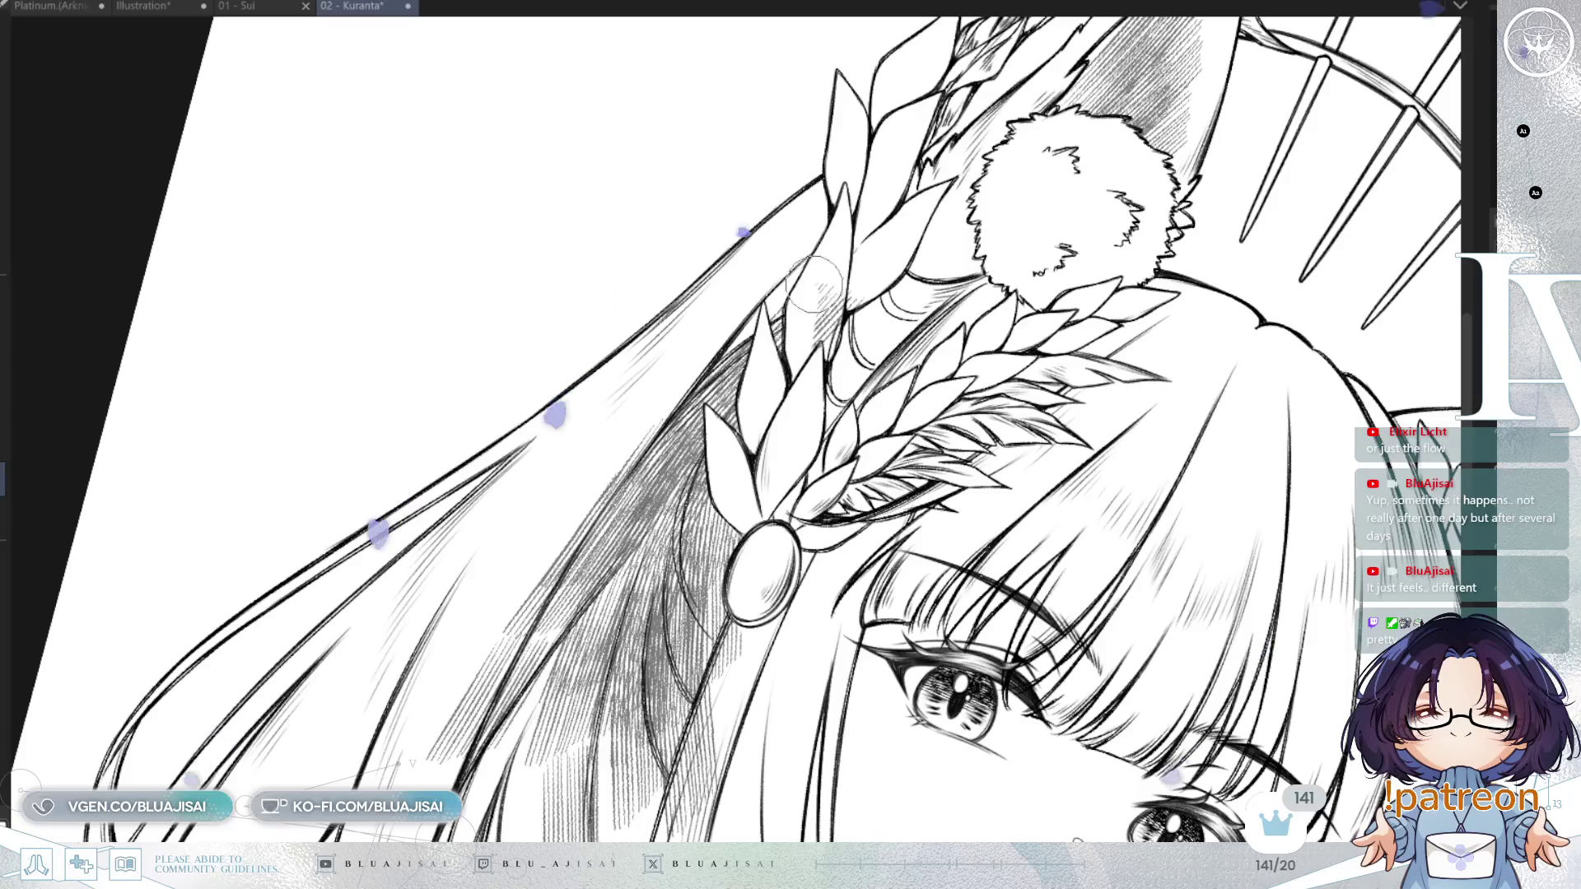
pyautogui.moveTo(855, 272); pyautogui.dragTo(774, 407)
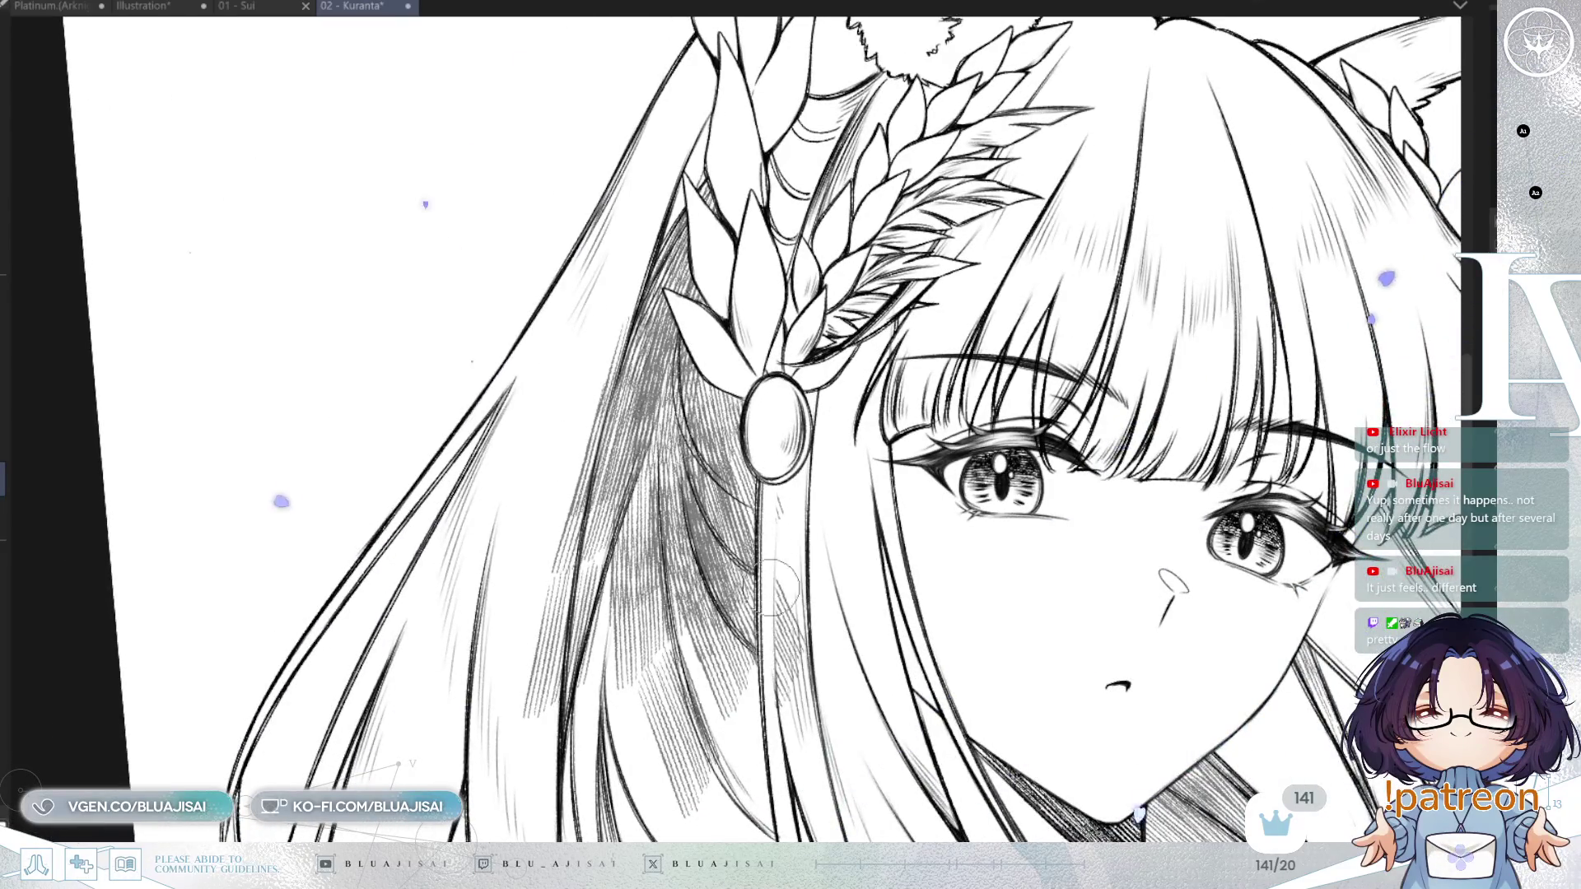
pyautogui.moveTo(807, 677)
pyautogui.mouseDown()
pyautogui.moveTo(761, 589)
pyautogui.moveTo(738, 641)
pyautogui.mouseUp()
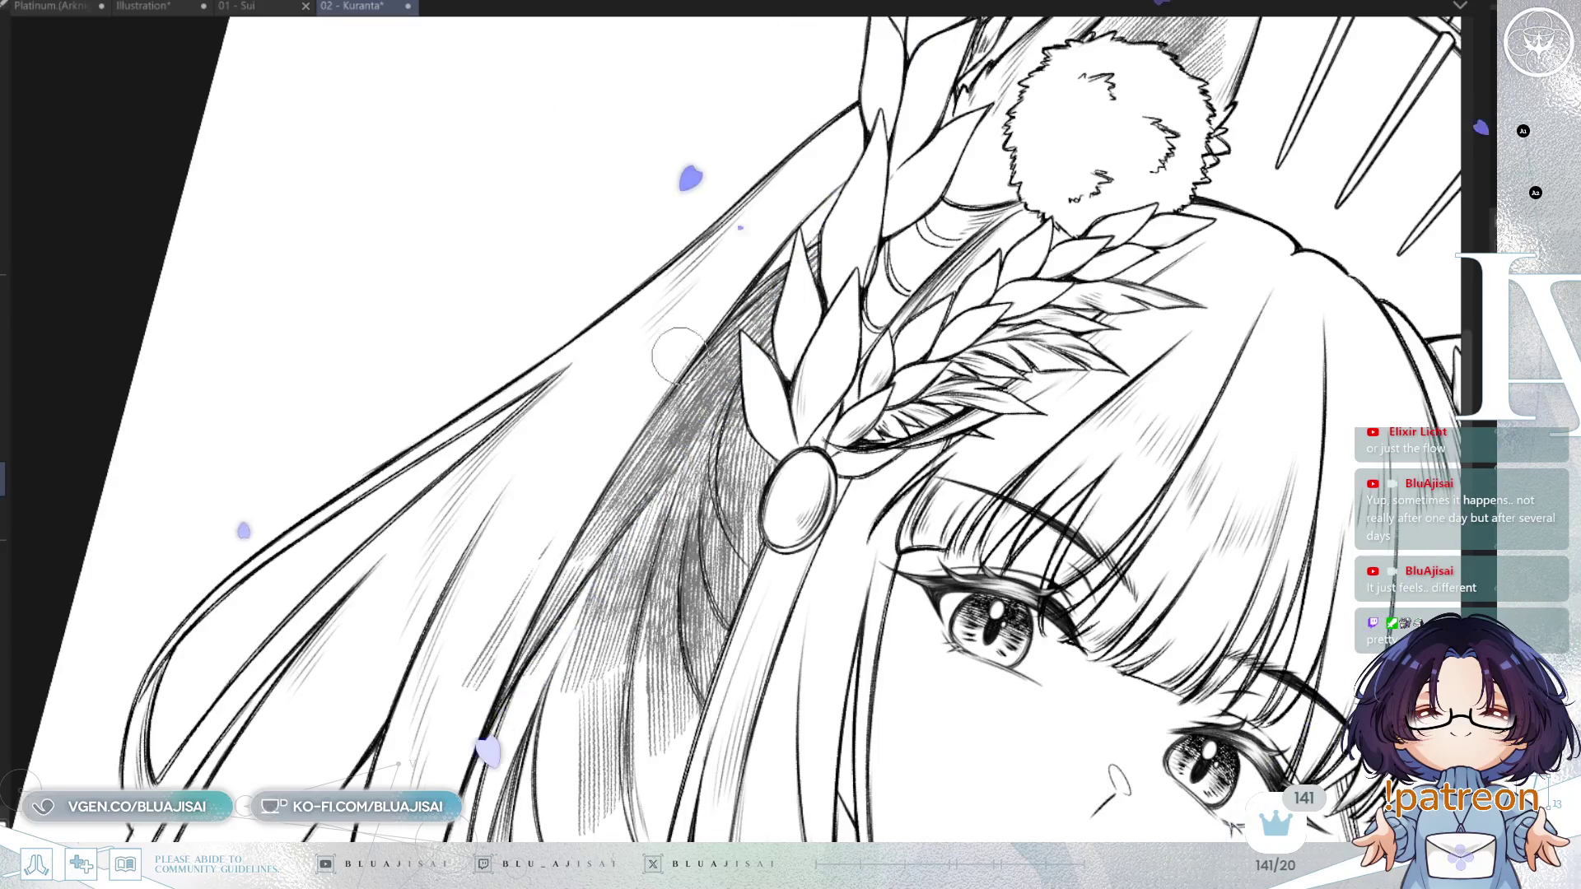
pyautogui.moveTo(505, 576); pyautogui.dragTo(461, 519)
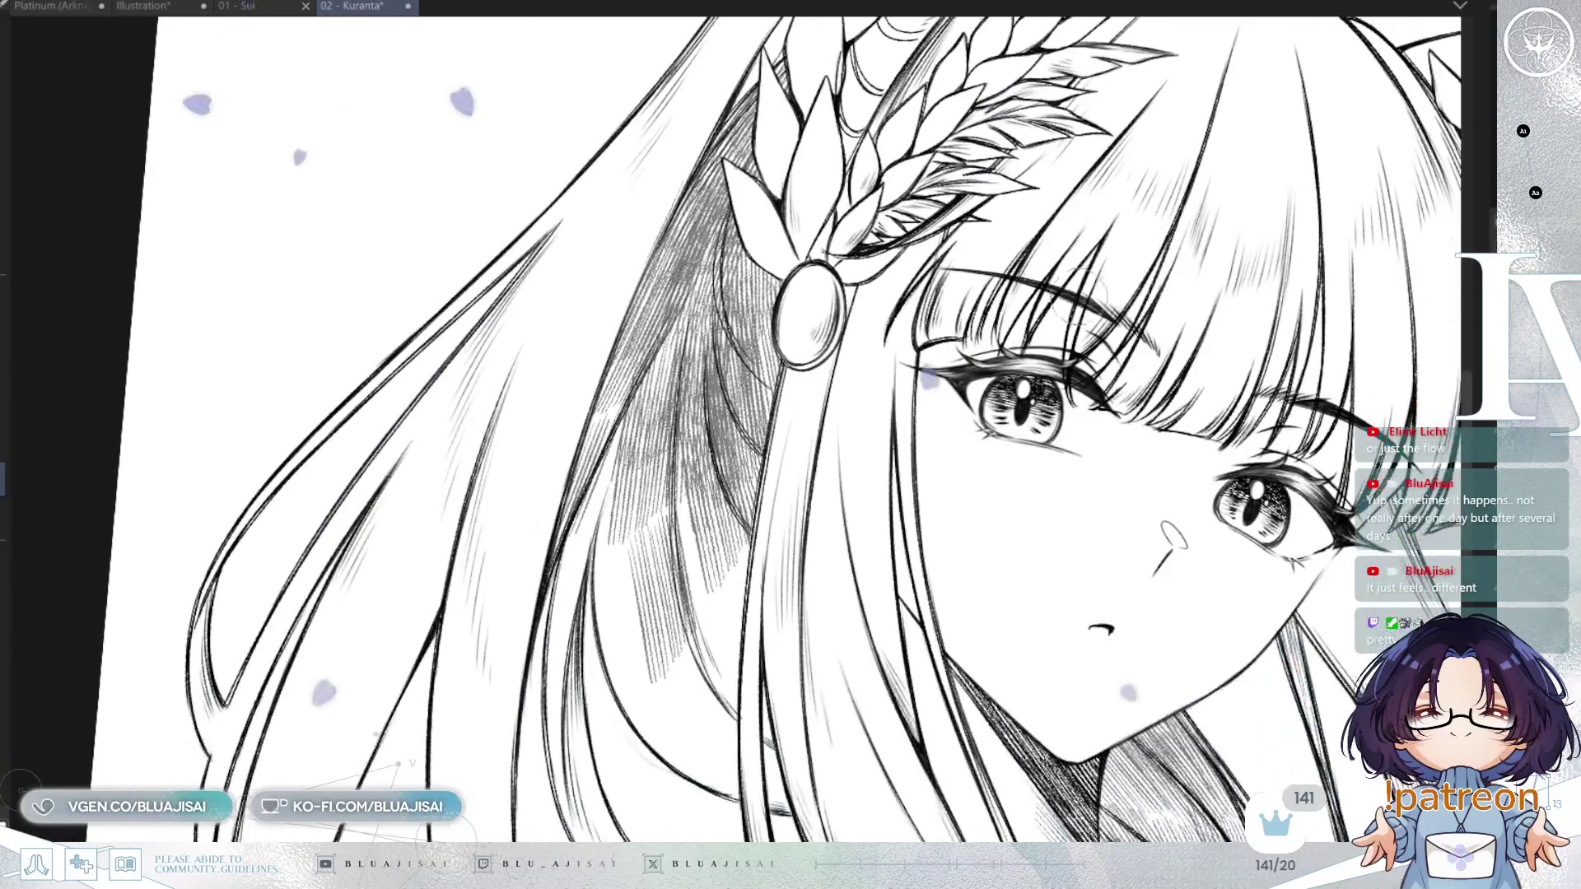
pyautogui.hotkey('ctrl', '0')
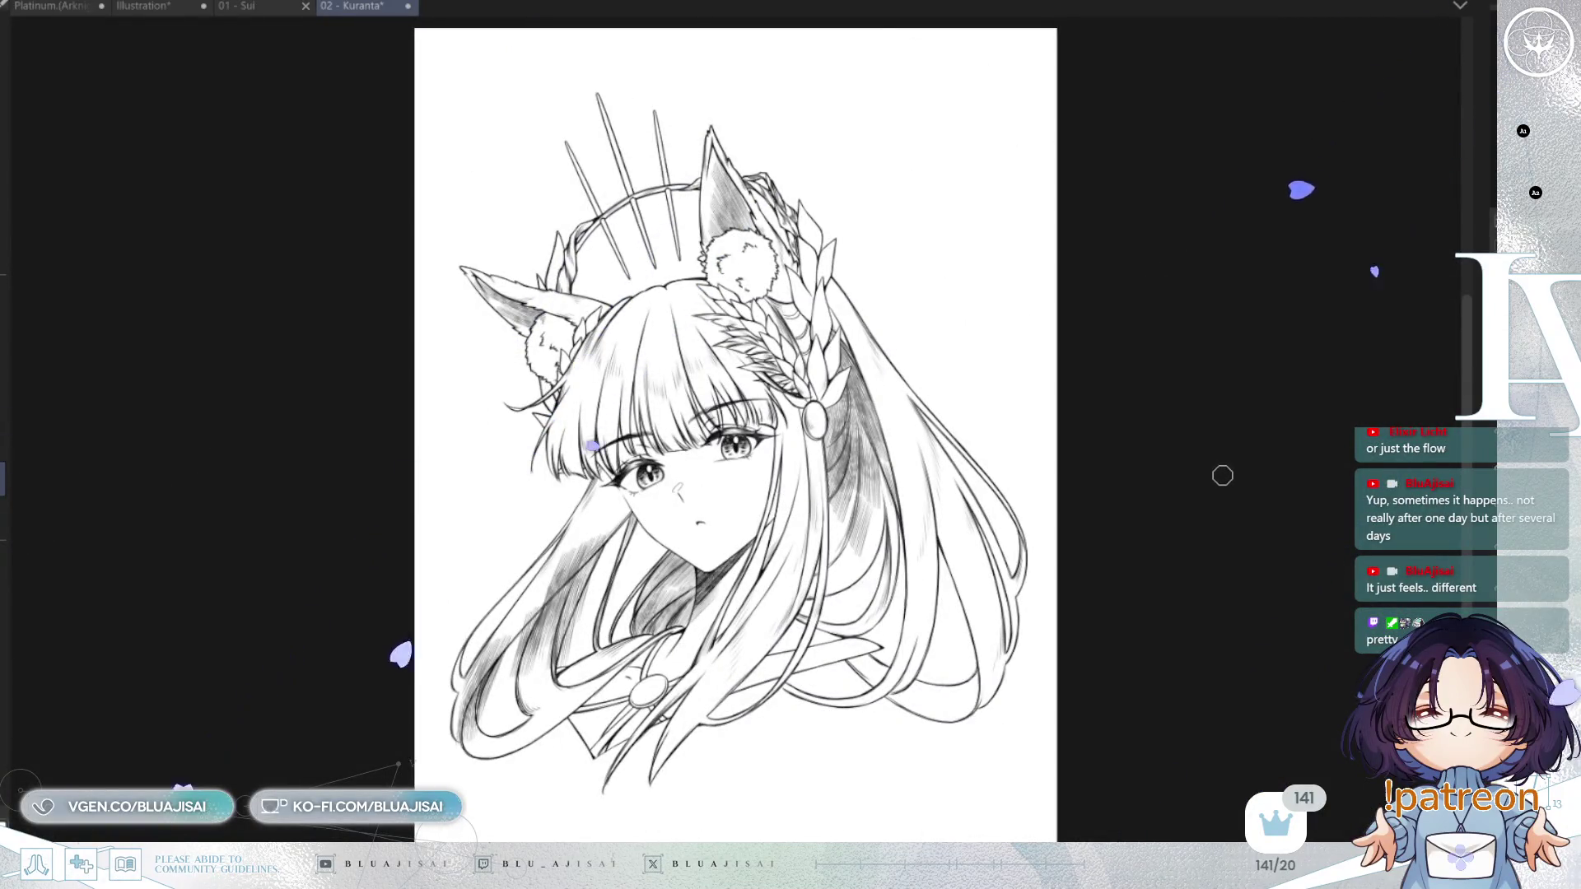
# Erase part of the grey hatching on the hair strand left of the face.
pyautogui.press('h')
pyautogui.scroll(3, 1221, 482)
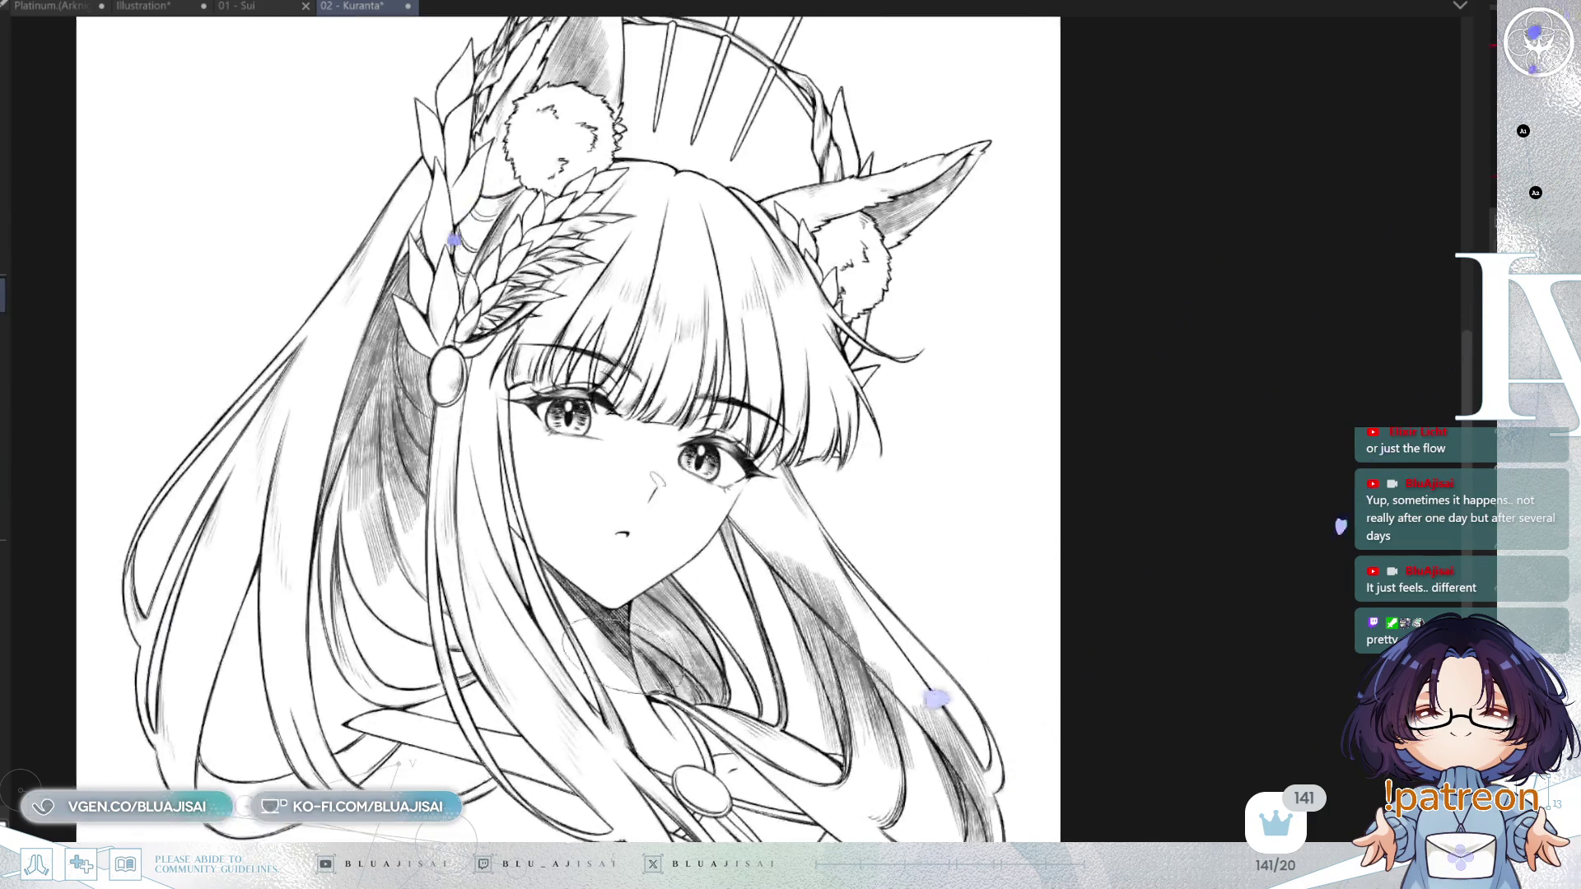
pyautogui.press('h')
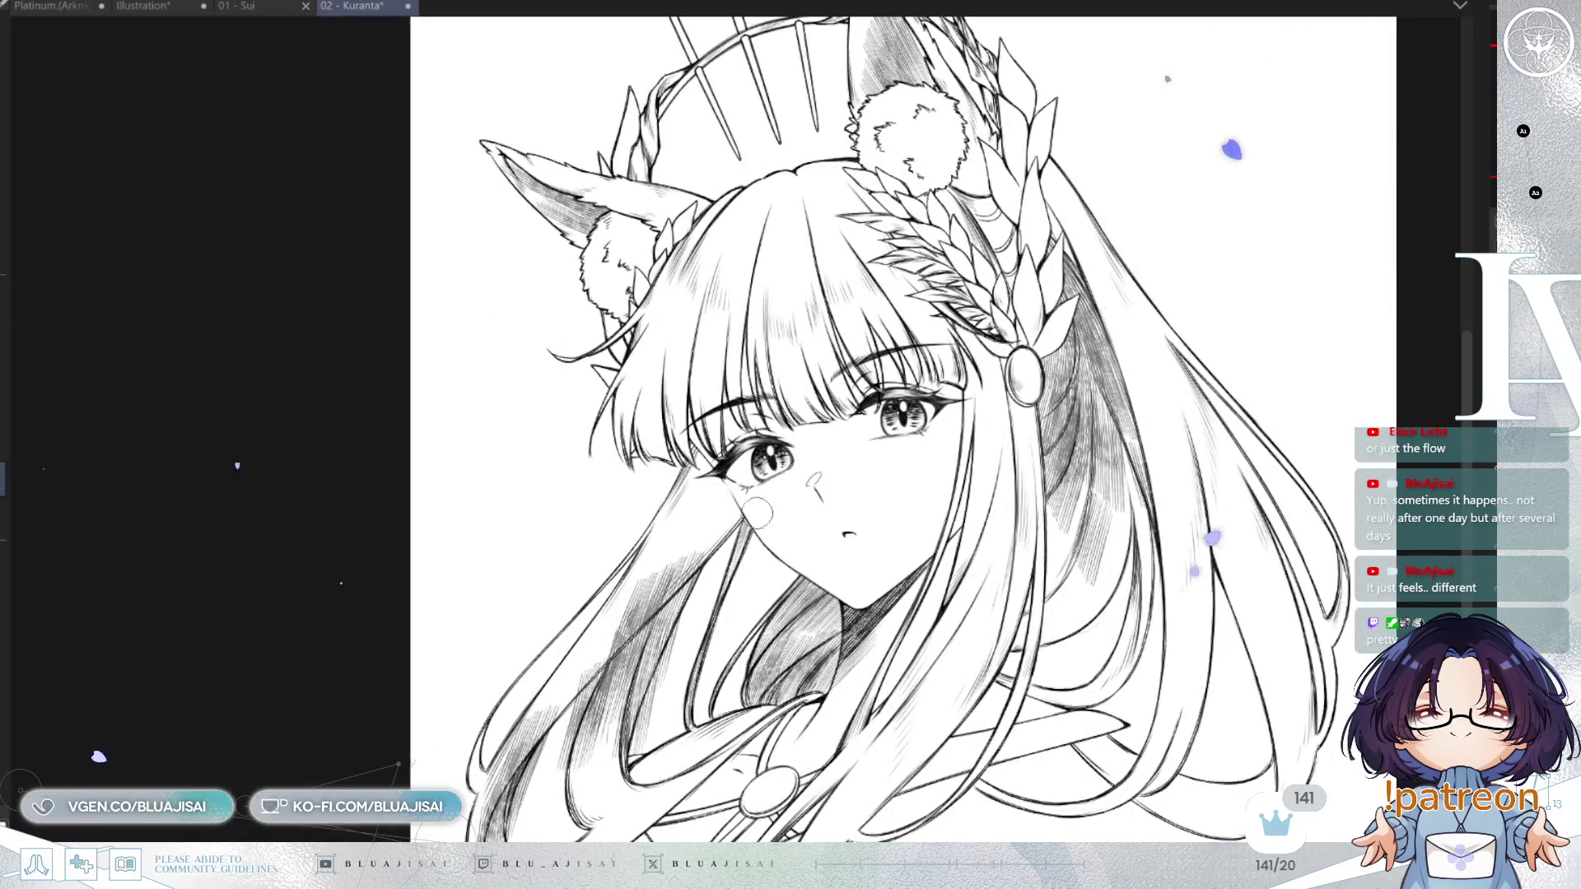
pyautogui.scroll(2, 449, 726)
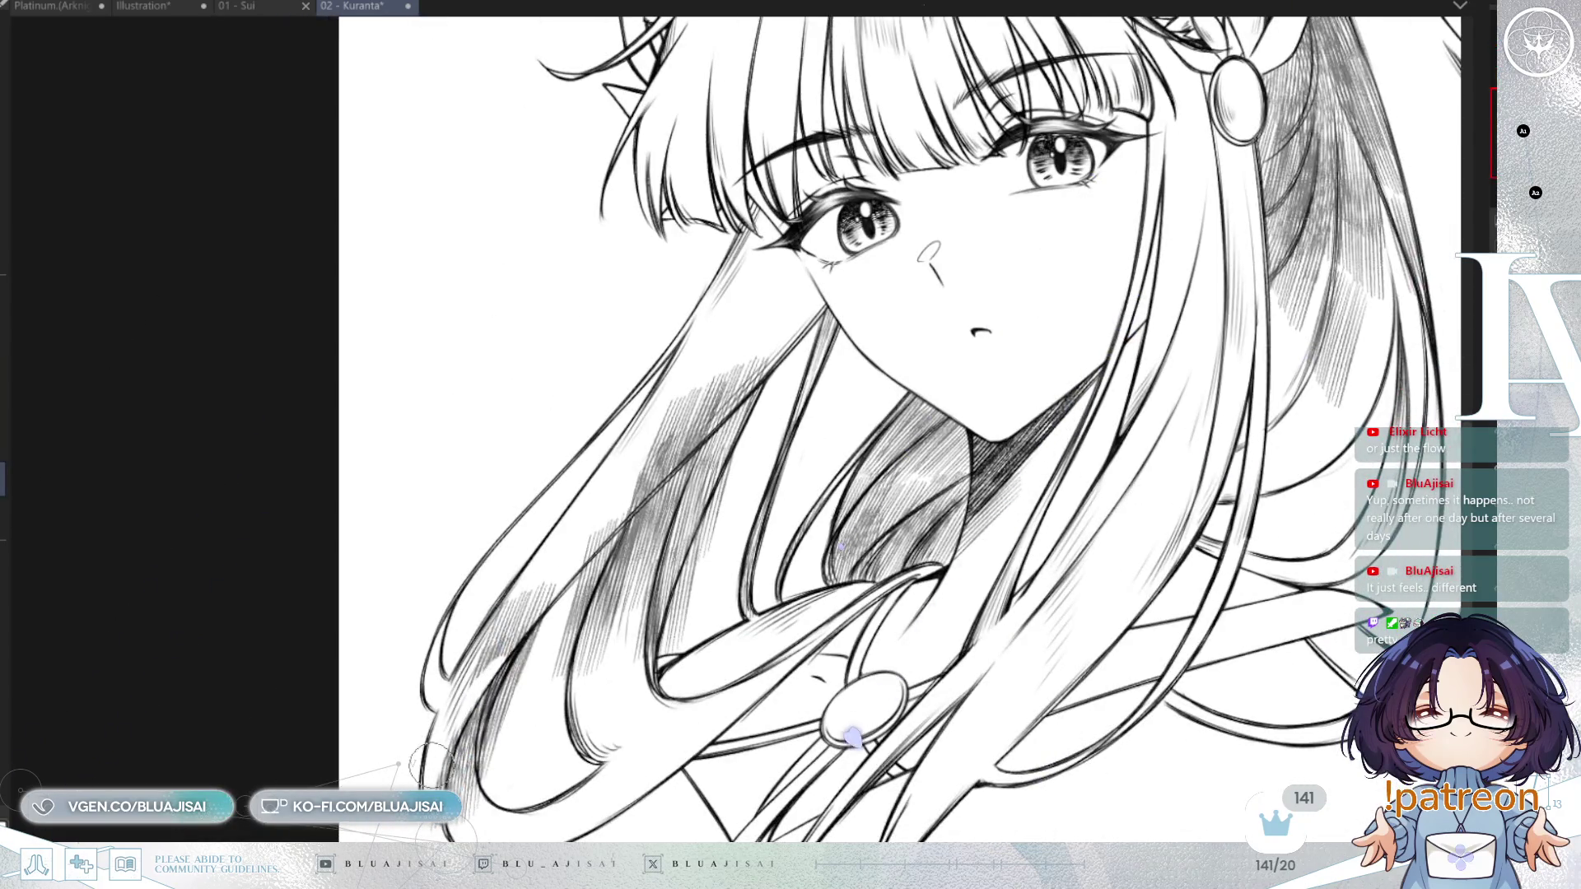
pyautogui.scroll(1, 556, 580)
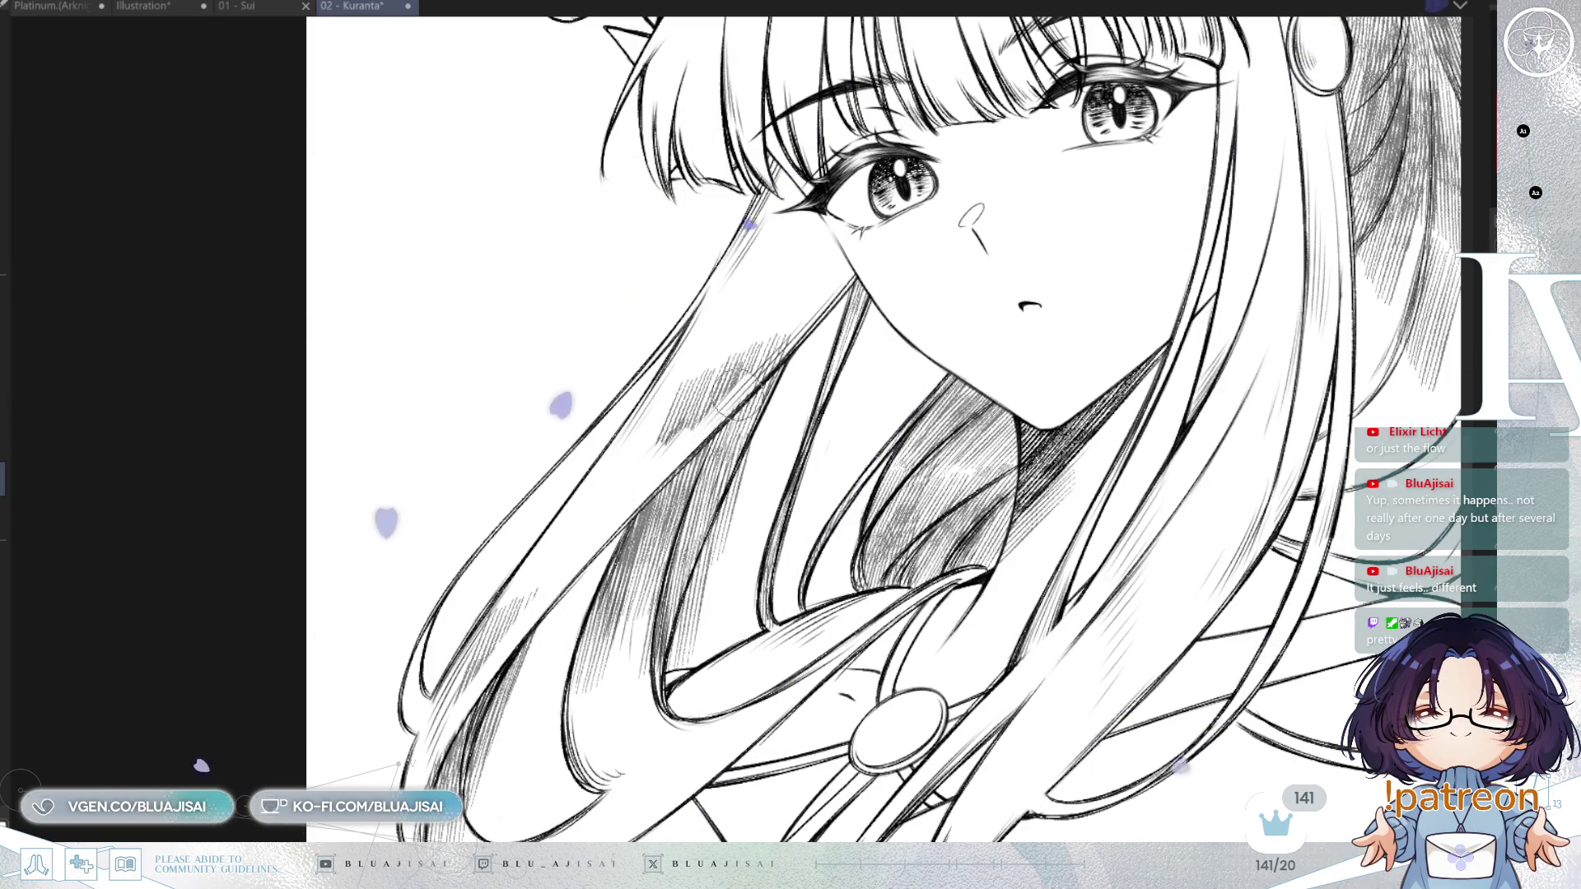
pyautogui.moveTo(752, 363)
pyautogui.mouseDown()
pyautogui.moveTo(696, 404)
pyautogui.moveTo(731, 343)
pyautogui.mouseUp()
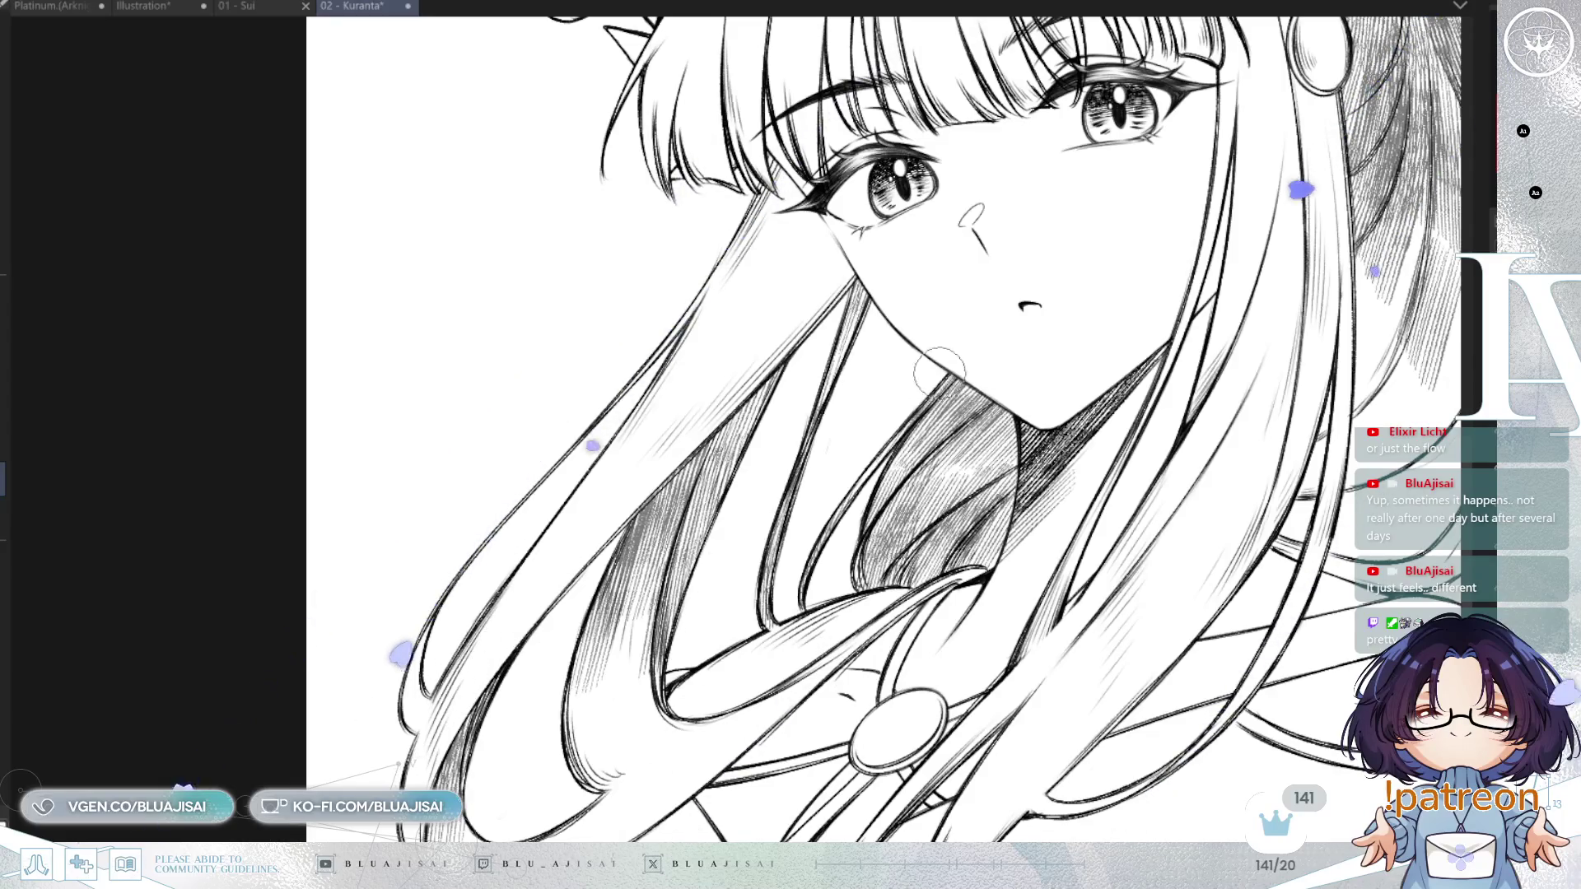
pyautogui.scroll(-2, 694, 338)
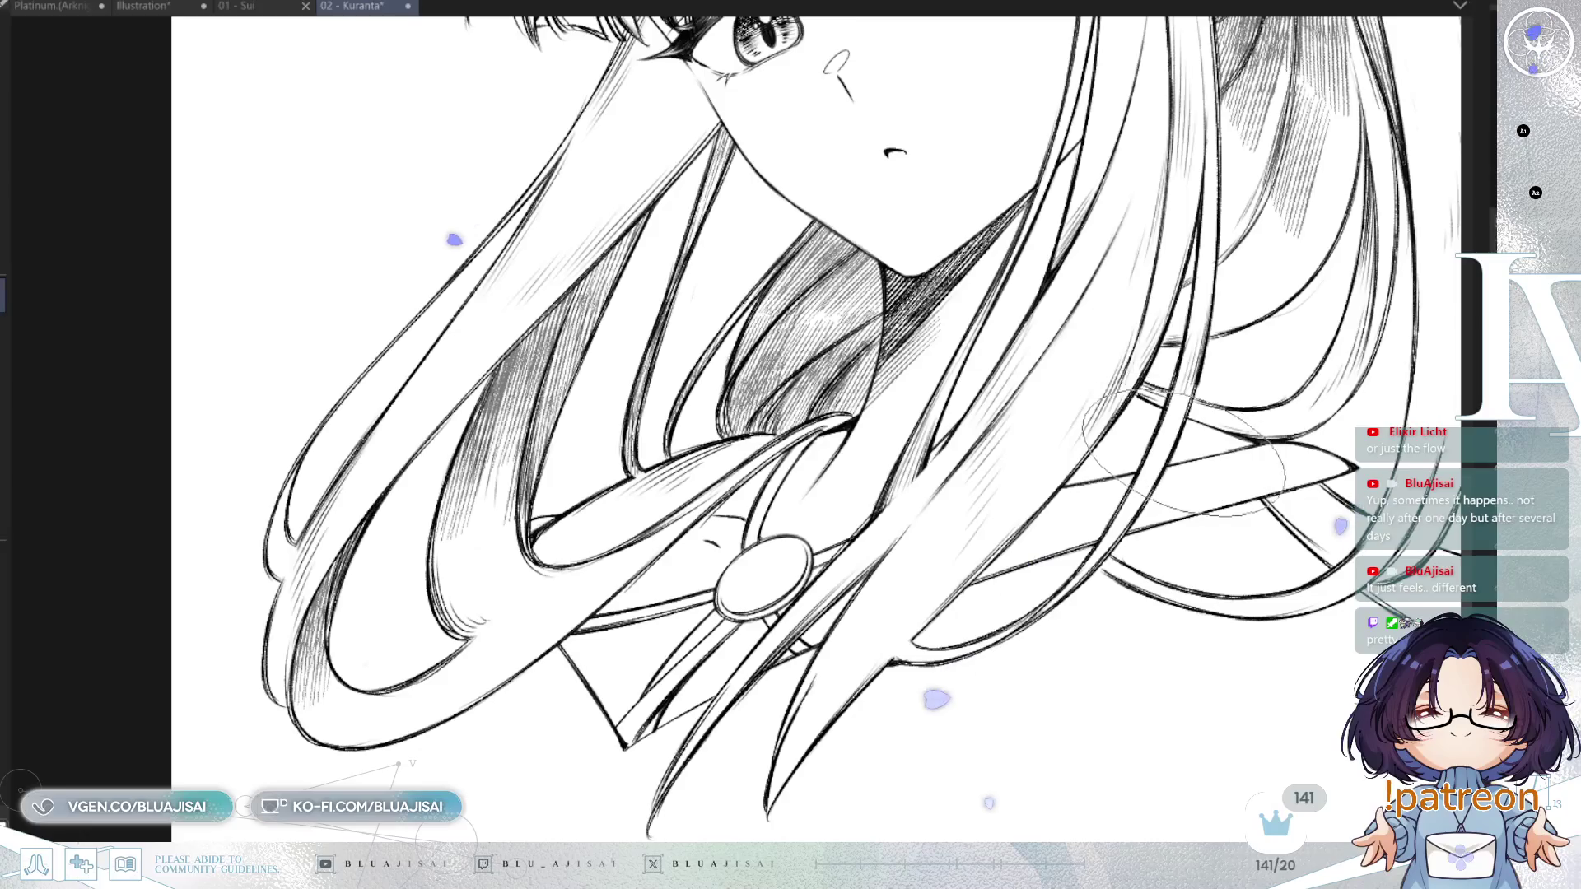
# Hatch diagonal shading across the lower-left hair.
pyautogui.moveTo(1136, 572); pyautogui.dragTo(1224, 447)
pyautogui.press('h')
pyautogui.moveTo(451, 492)
pyautogui.mouseDown()
pyautogui.moveTo(823, 535)
pyautogui.moveTo(769, 541)
pyautogui.mouseUp()
pyautogui.moveTo(508, 623)
pyautogui.mouseDown()
pyautogui.moveTo(531, 650)
pyautogui.moveTo(483, 584)
pyautogui.moveTo(503, 634)
pyautogui.moveTo(535, 658)
pyautogui.moveTo(527, 704)
pyautogui.moveTo(536, 644)
pyautogui.moveTo(548, 675)
pyautogui.mouseUp()
pyautogui.moveTo(519, 593); pyautogui.dragTo(552, 667)
pyautogui.moveTo(560, 576); pyautogui.dragTo(616, 669)
pyautogui.moveTo(577, 610)
pyautogui.mouseDown()
pyautogui.moveTo(609, 683)
pyautogui.moveTo(647, 700)
pyautogui.mouseUp()
pyautogui.moveTo(626, 609); pyautogui.dragTo(659, 704)
pyautogui.moveTo(634, 577)
pyautogui.mouseDown()
pyautogui.moveTo(662, 659)
pyautogui.moveTo(675, 651)
pyautogui.mouseUp()
pyautogui.moveTo(655, 552)
pyautogui.mouseDown()
pyautogui.moveTo(692, 667)
pyautogui.moveTo(700, 626)
pyautogui.mouseUp()
# Add diagonal hatching to the shadowed lower hair below the face.
pyautogui.moveTo(684, 535)
pyautogui.mouseDown()
pyautogui.moveTo(725, 618)
pyautogui.moveTo(749, 609)
pyautogui.mouseUp()
pyautogui.moveTo(725, 527); pyautogui.dragTo(762, 601)
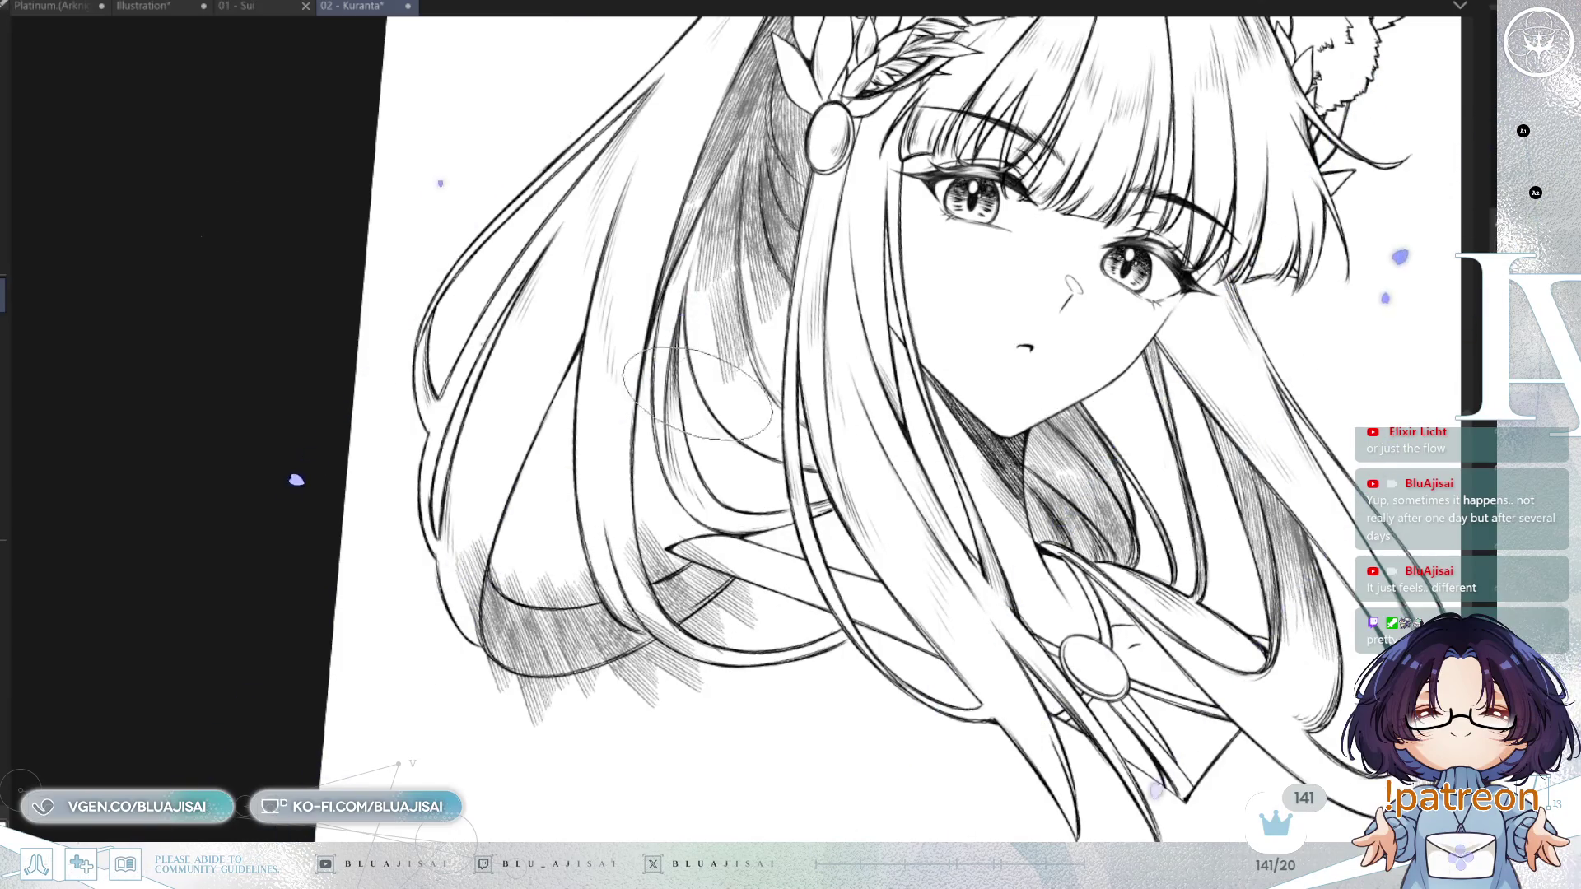
pyautogui.moveTo(682, 379); pyautogui.dragTo(725, 543)
pyautogui.moveTo(741, 469); pyautogui.dragTo(782, 568)
pyautogui.moveTo(790, 474)
pyautogui.mouseDown()
pyautogui.moveTo(831, 564)
pyautogui.moveTo(873, 560)
pyautogui.mouseUp()
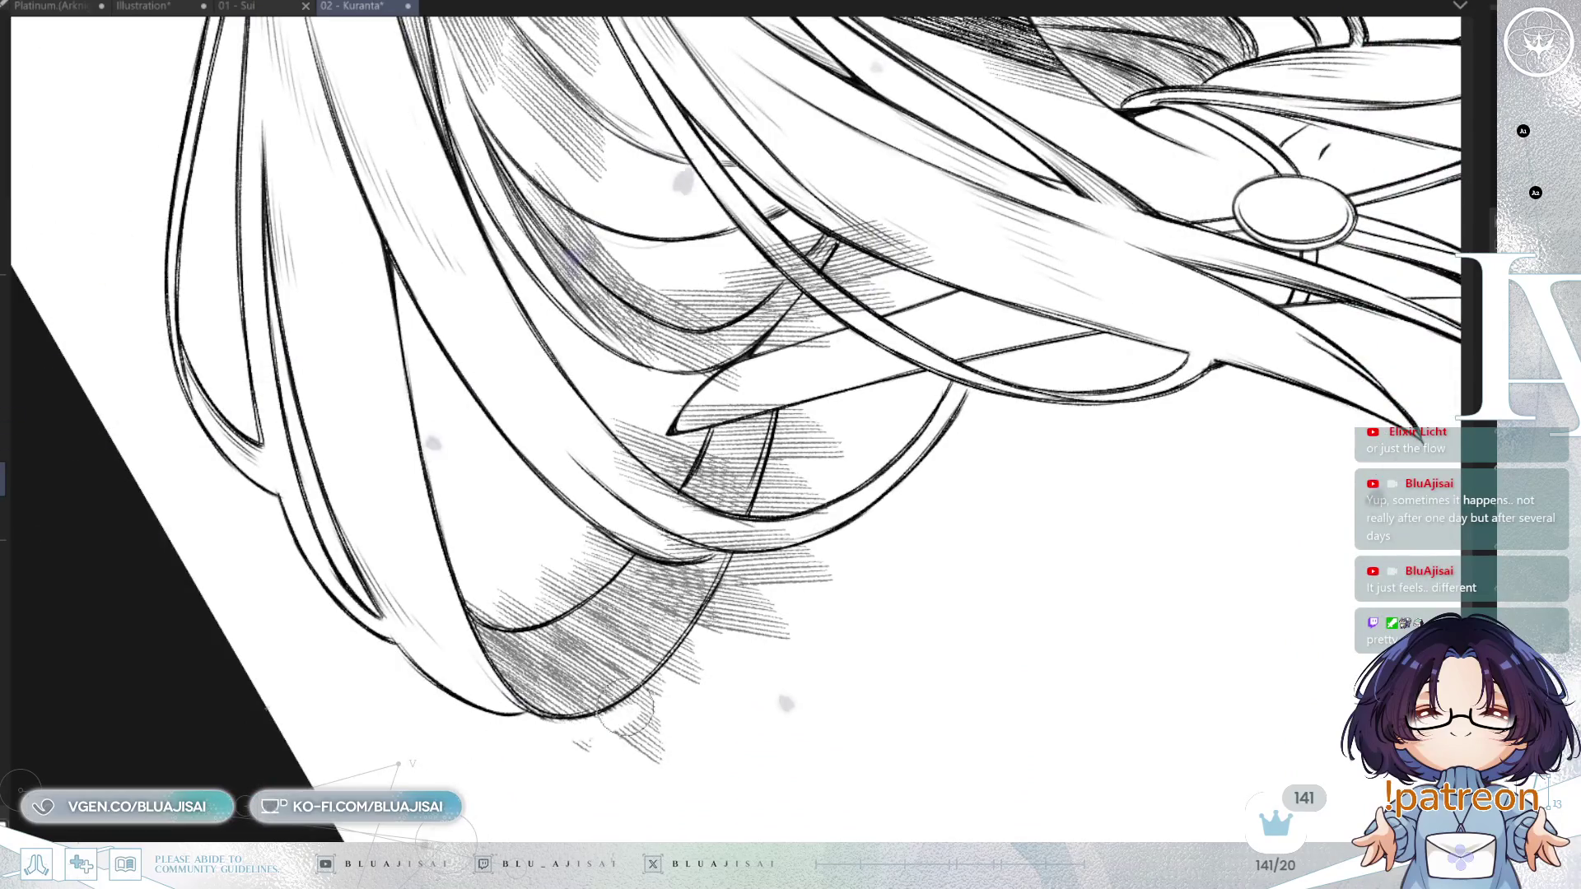
# Erase hatching that spills past the lower hair outlines and save the drawing.
pyautogui.moveTo(633, 707); pyautogui.dragTo(745, 580)
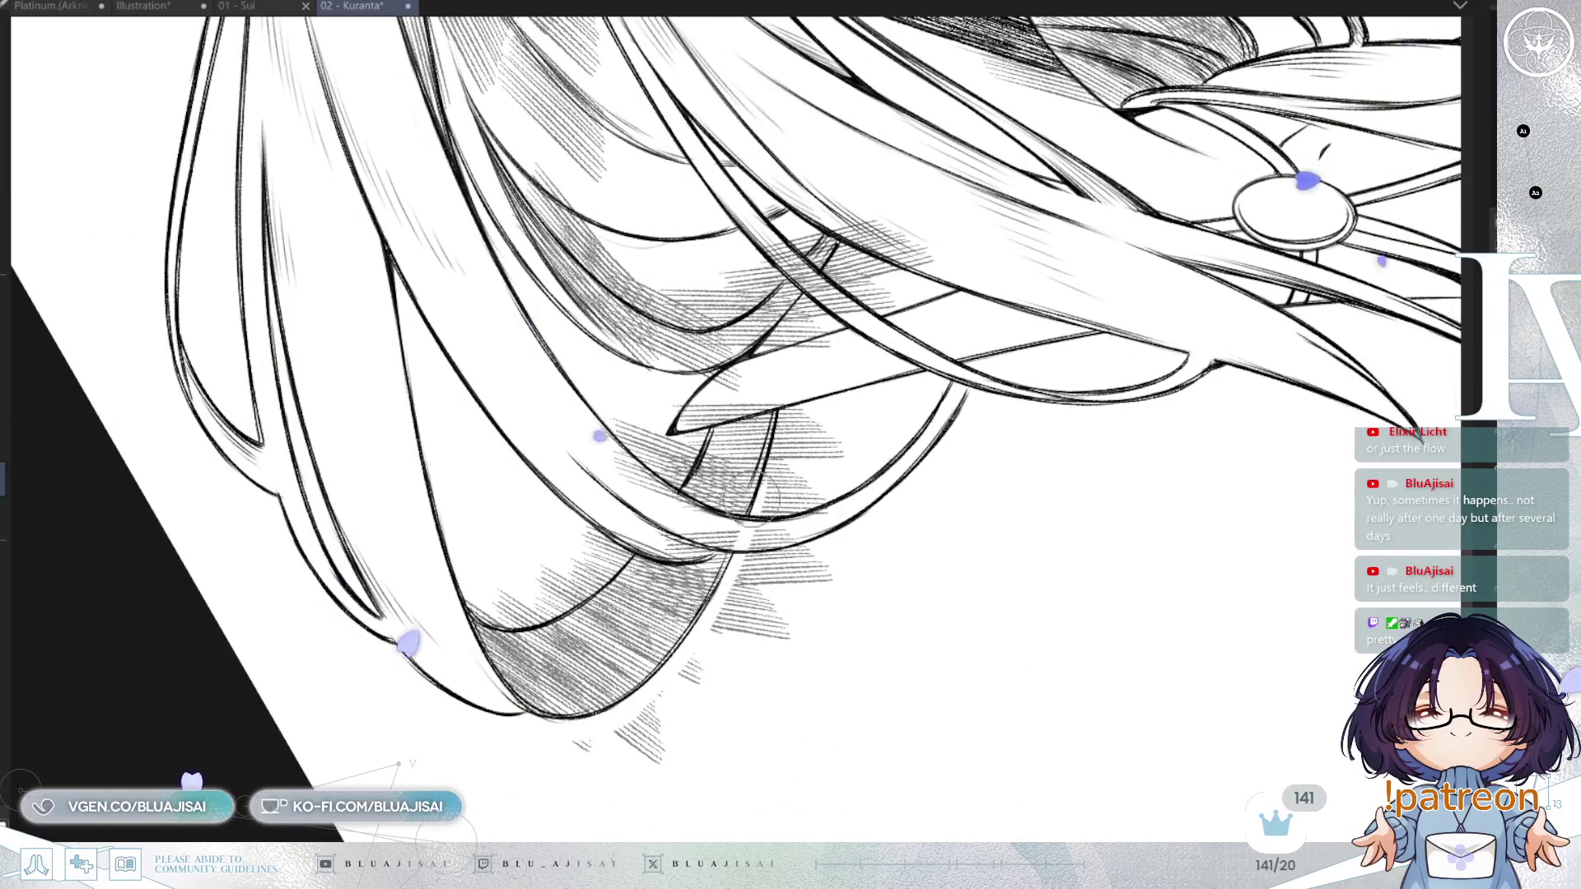
pyautogui.moveTo(786, 490)
pyautogui.mouseDown()
pyautogui.moveTo(829, 434)
pyautogui.moveTo(840, 496)
pyautogui.moveTo(787, 527)
pyautogui.moveTo(725, 634)
pyautogui.moveTo(741, 650)
pyautogui.moveTo(804, 623)
pyautogui.mouseUp()
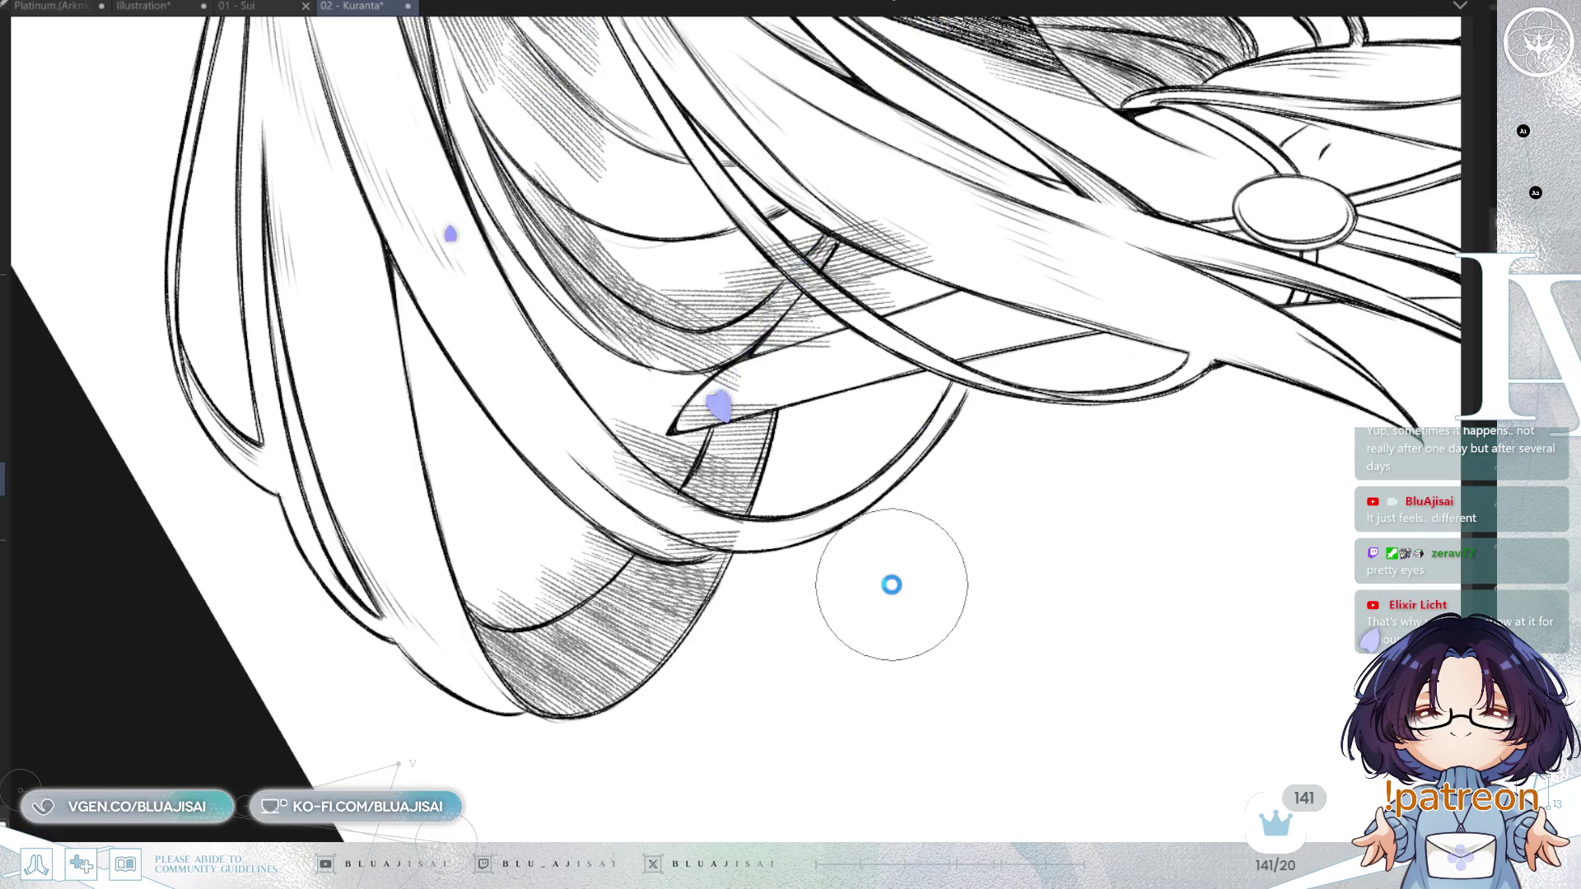
pyautogui.hotkey('ctrl', 's')
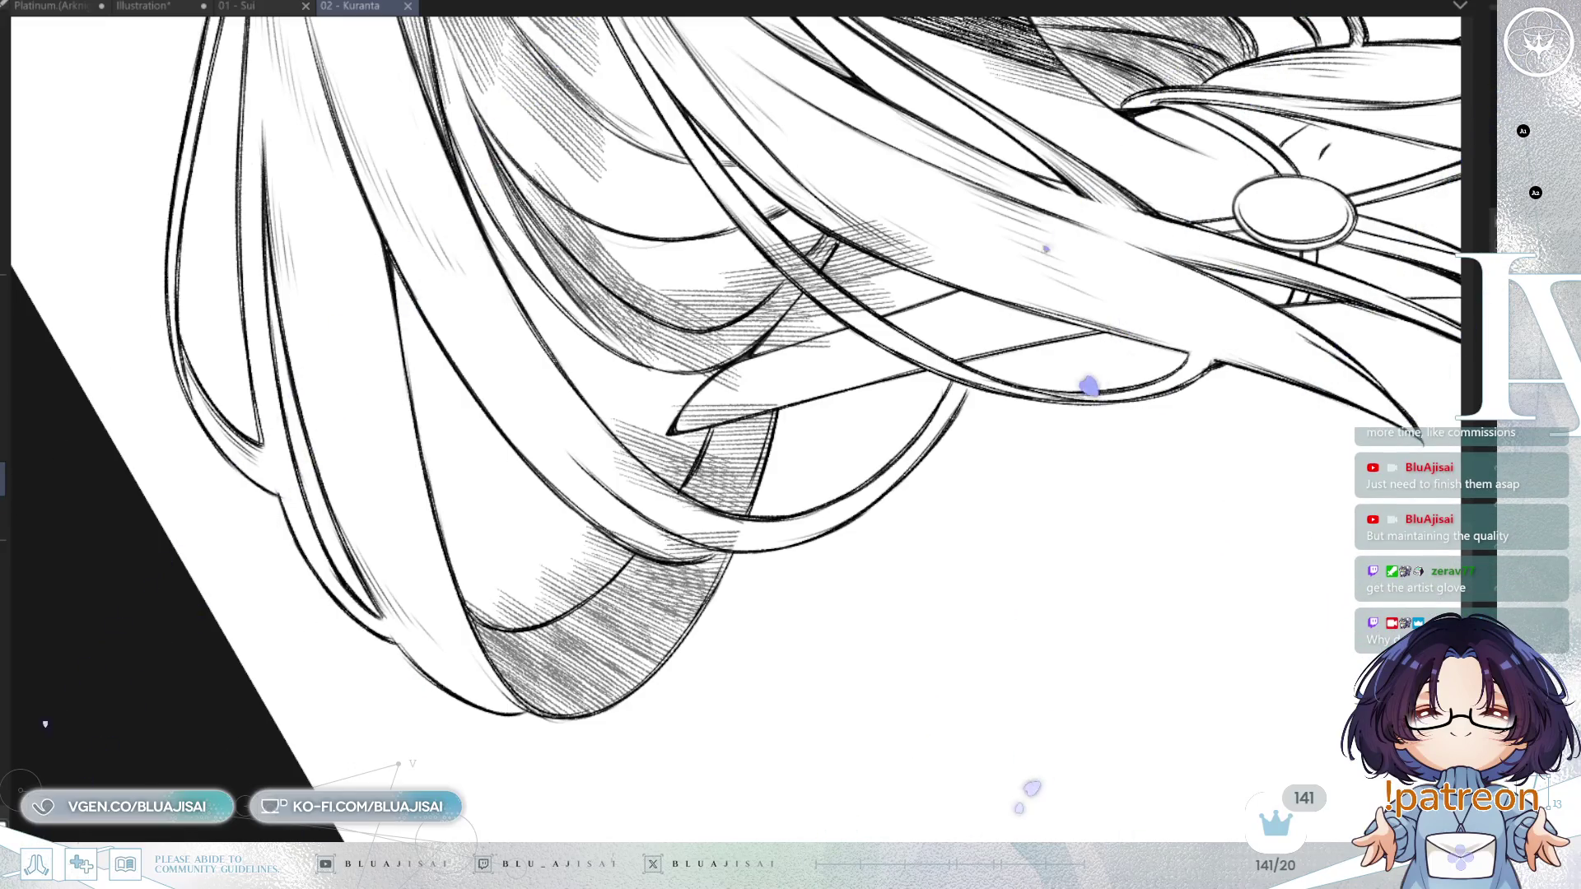
# Add a hatching stroke to the lower hair, tilting the view about 15 degrees for the stroke angle.
pyautogui.moveTo(494, 576)
pyautogui.mouseDown()
pyautogui.moveTo(522, 536)
pyautogui.moveTo(511, 587)
pyautogui.mouseUp()
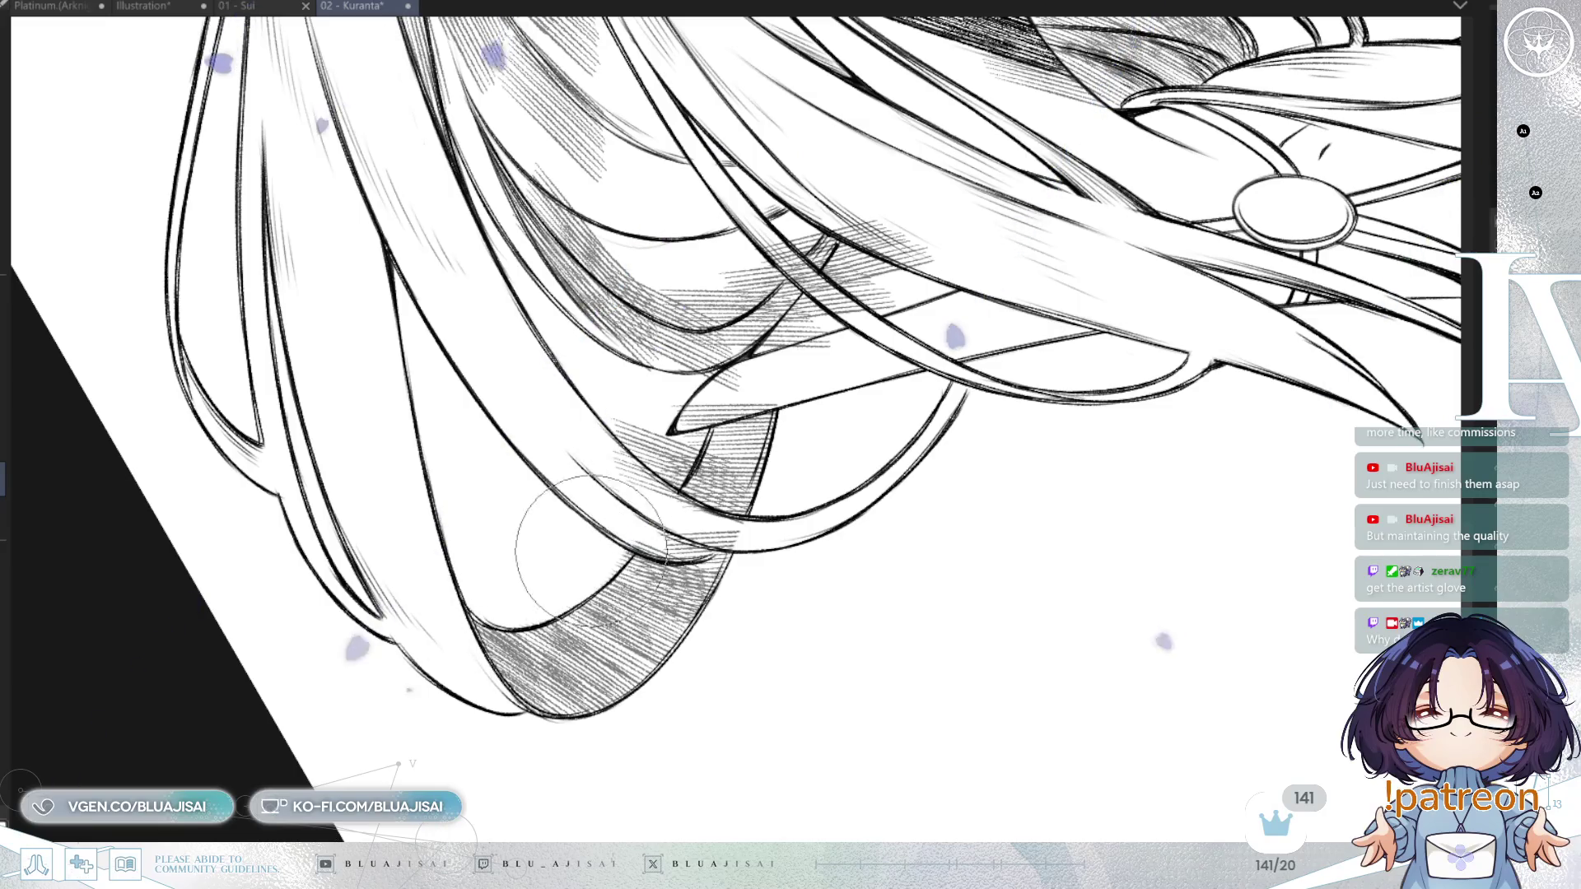
pyautogui.moveTo(609, 560)
pyautogui.mouseDown()
pyautogui.moveTo(663, 519)
pyautogui.moveTo(581, 494)
pyautogui.mouseUp()
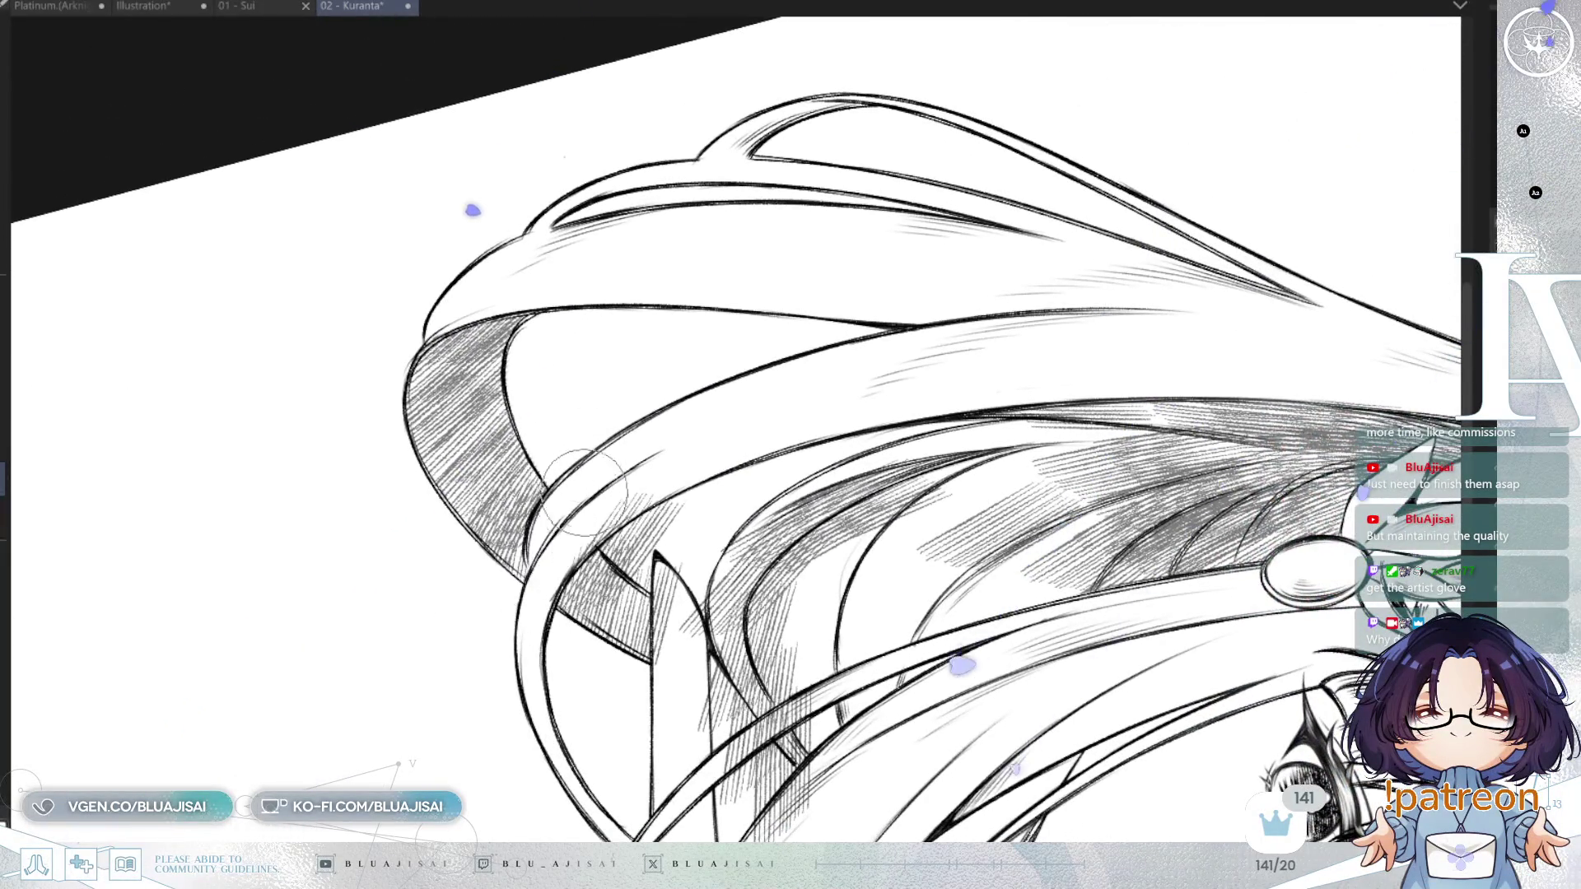
pyautogui.press('h')
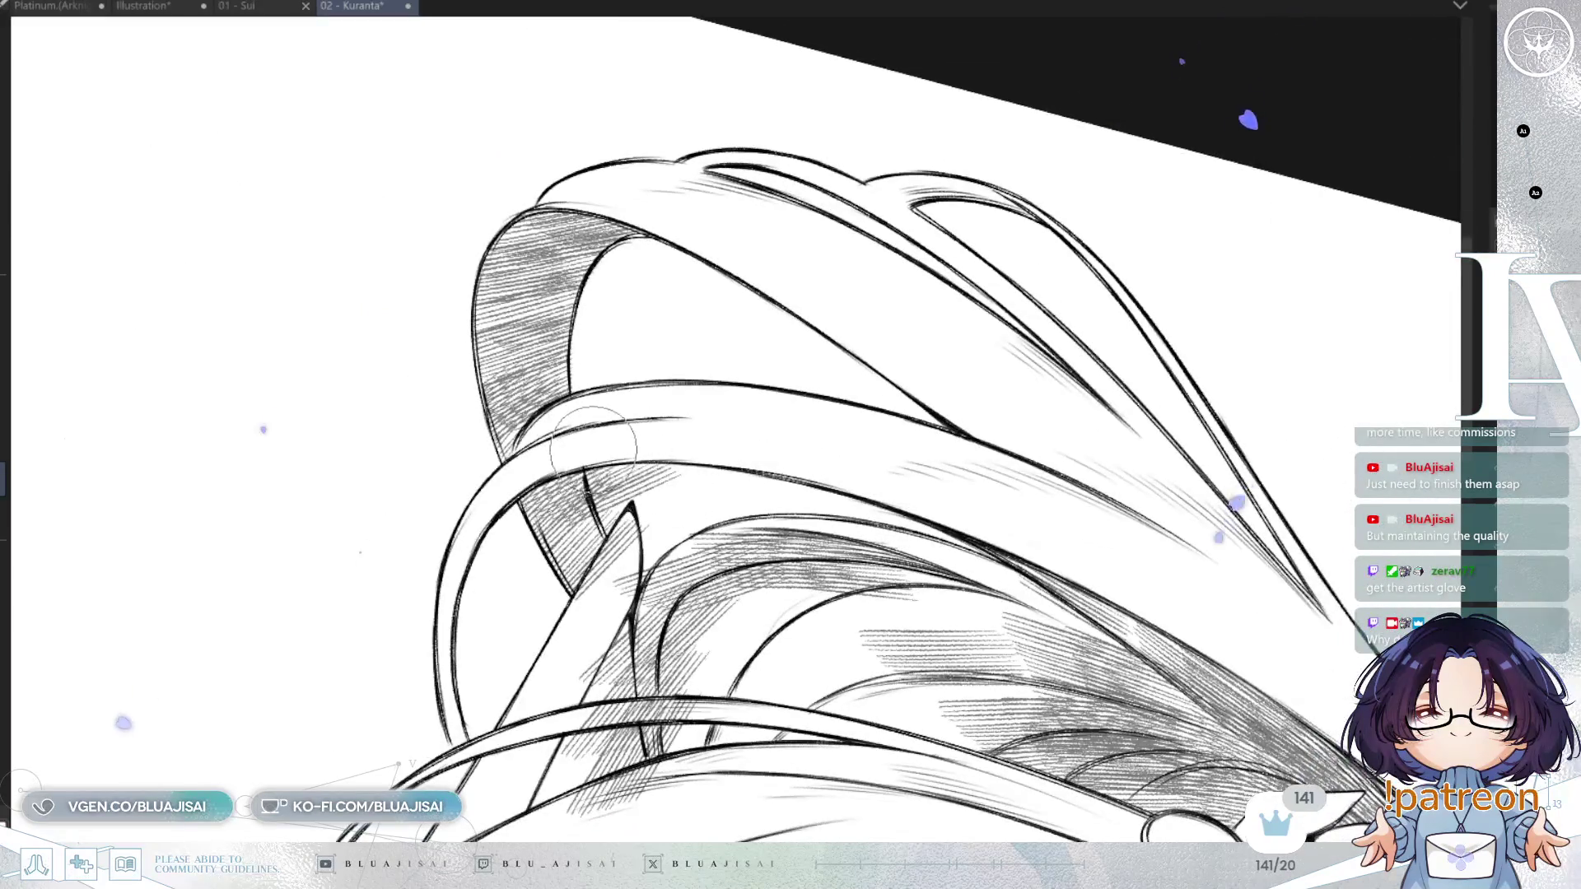
pyautogui.press('h')
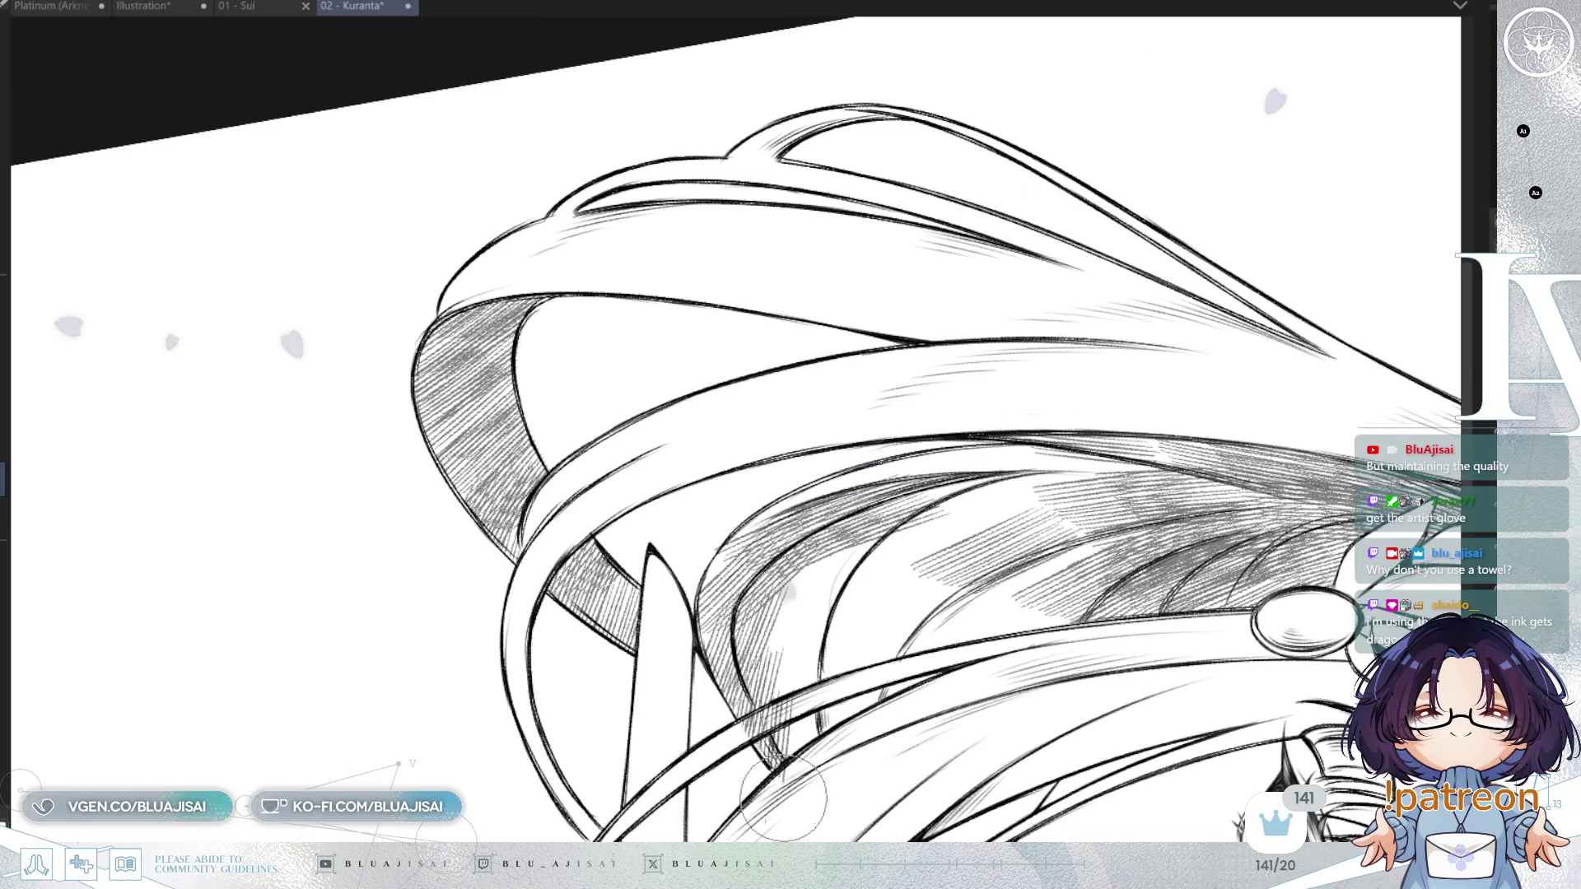
pyautogui.moveTo(696, 770); pyautogui.dragTo(716, 766)
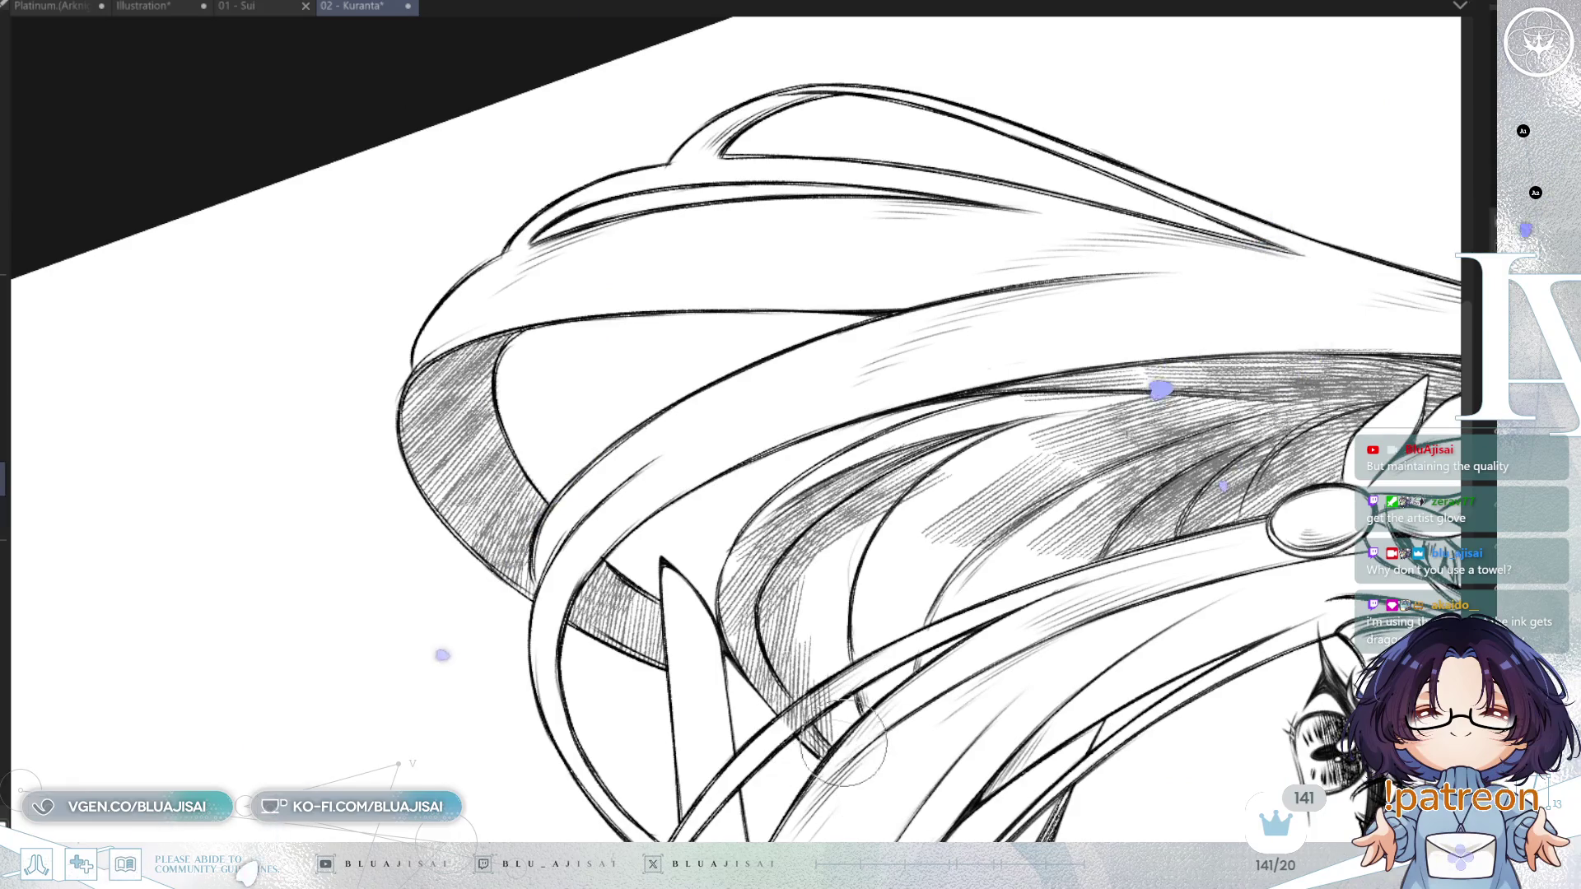
pyautogui.press('5')
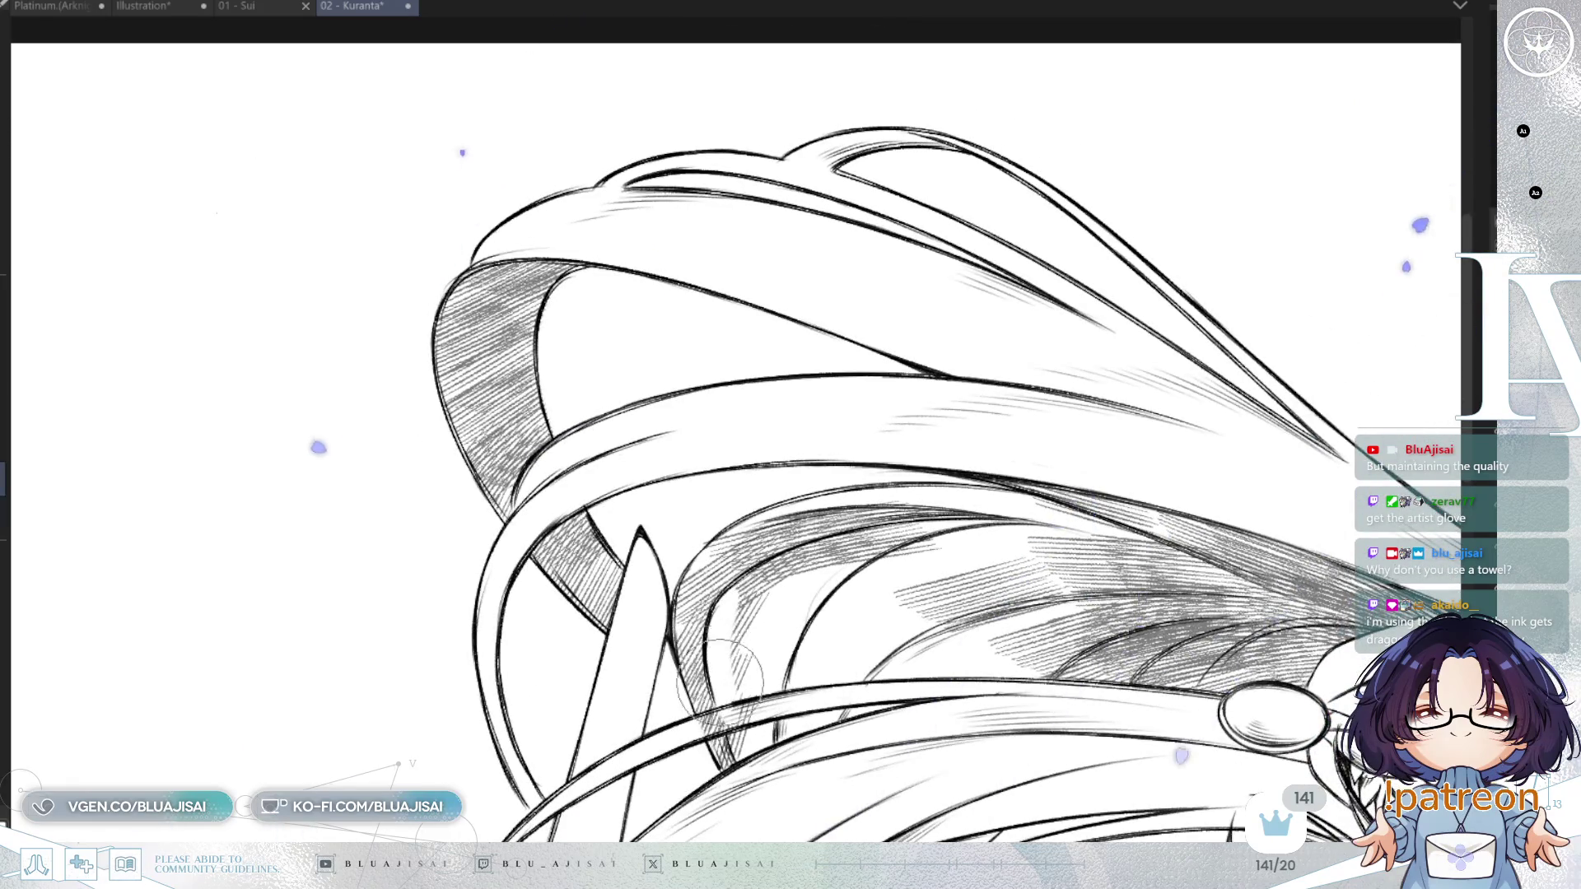
pyautogui.press('4')
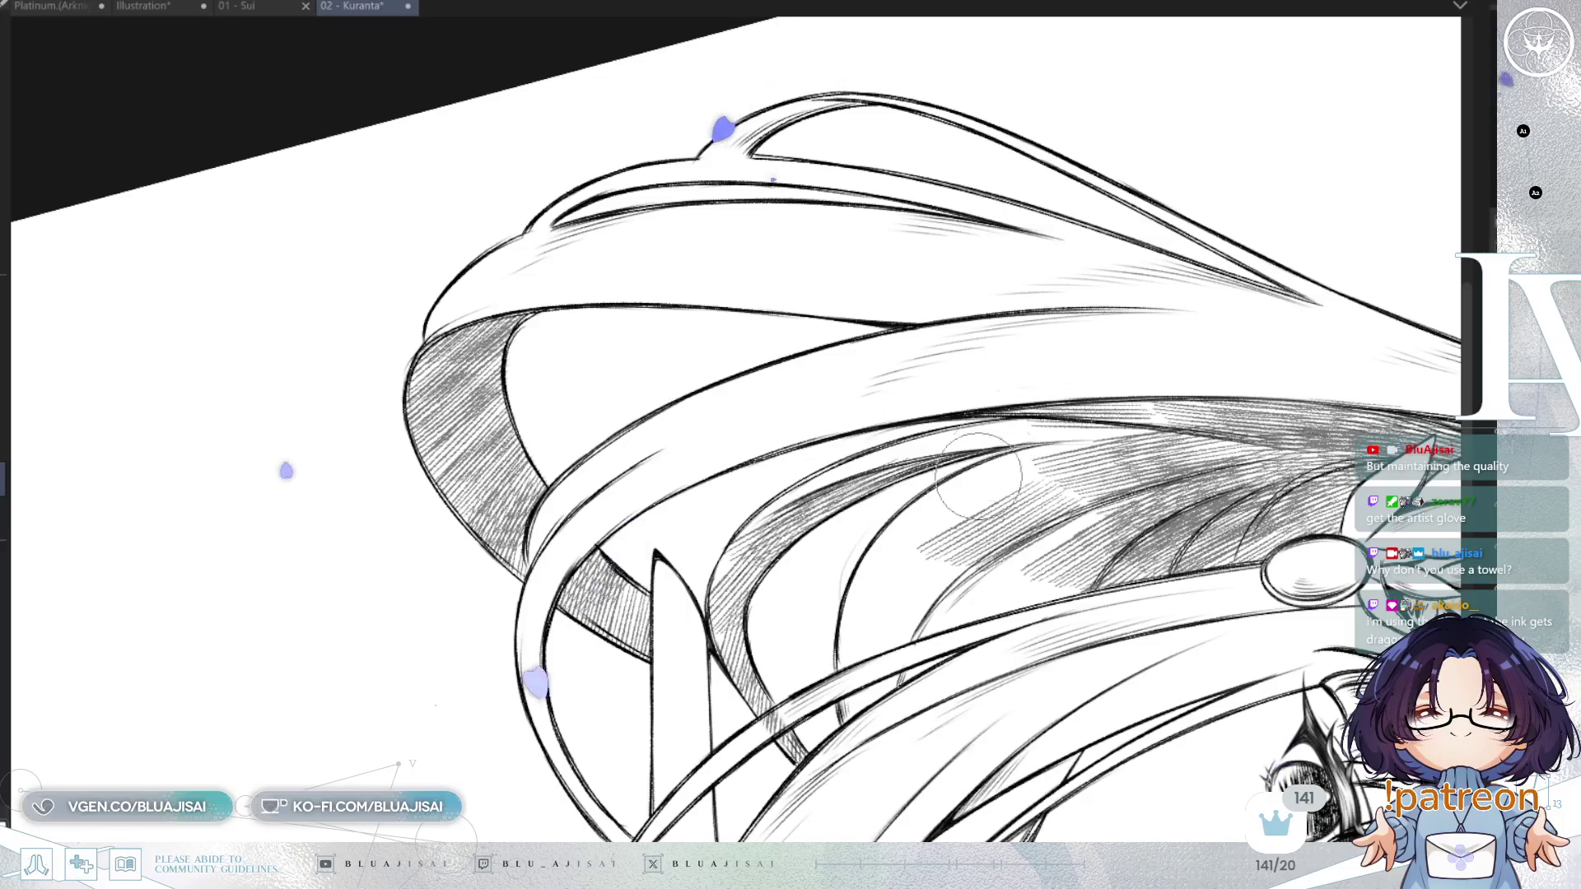
# Densely hatch the dark hair area behind the face.
pyautogui.press('5')
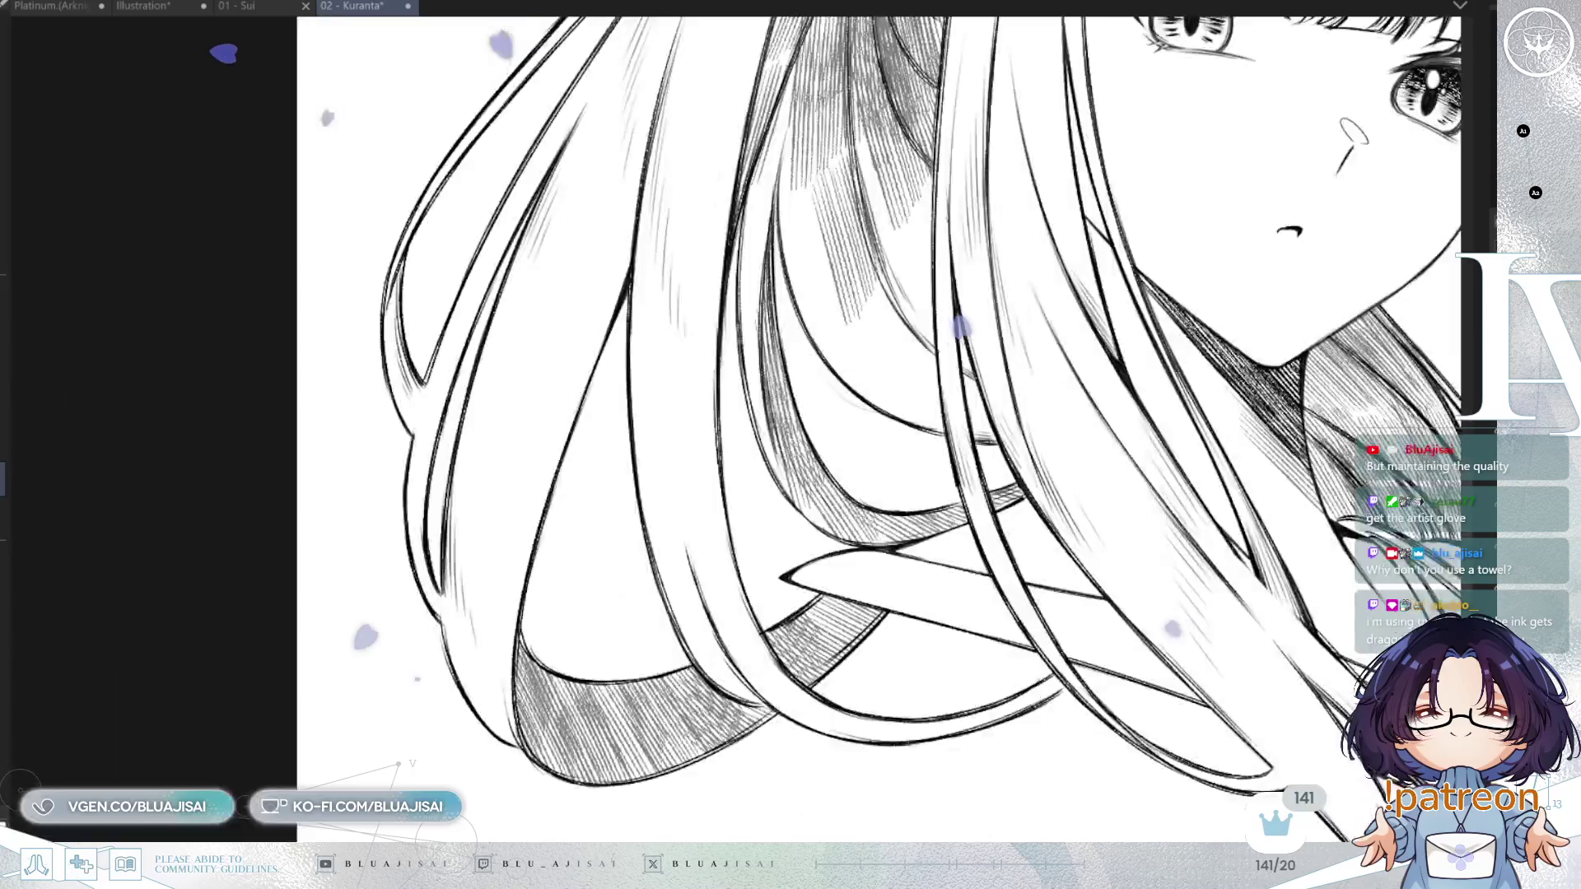
pyautogui.hotkey('ctrl', '0')
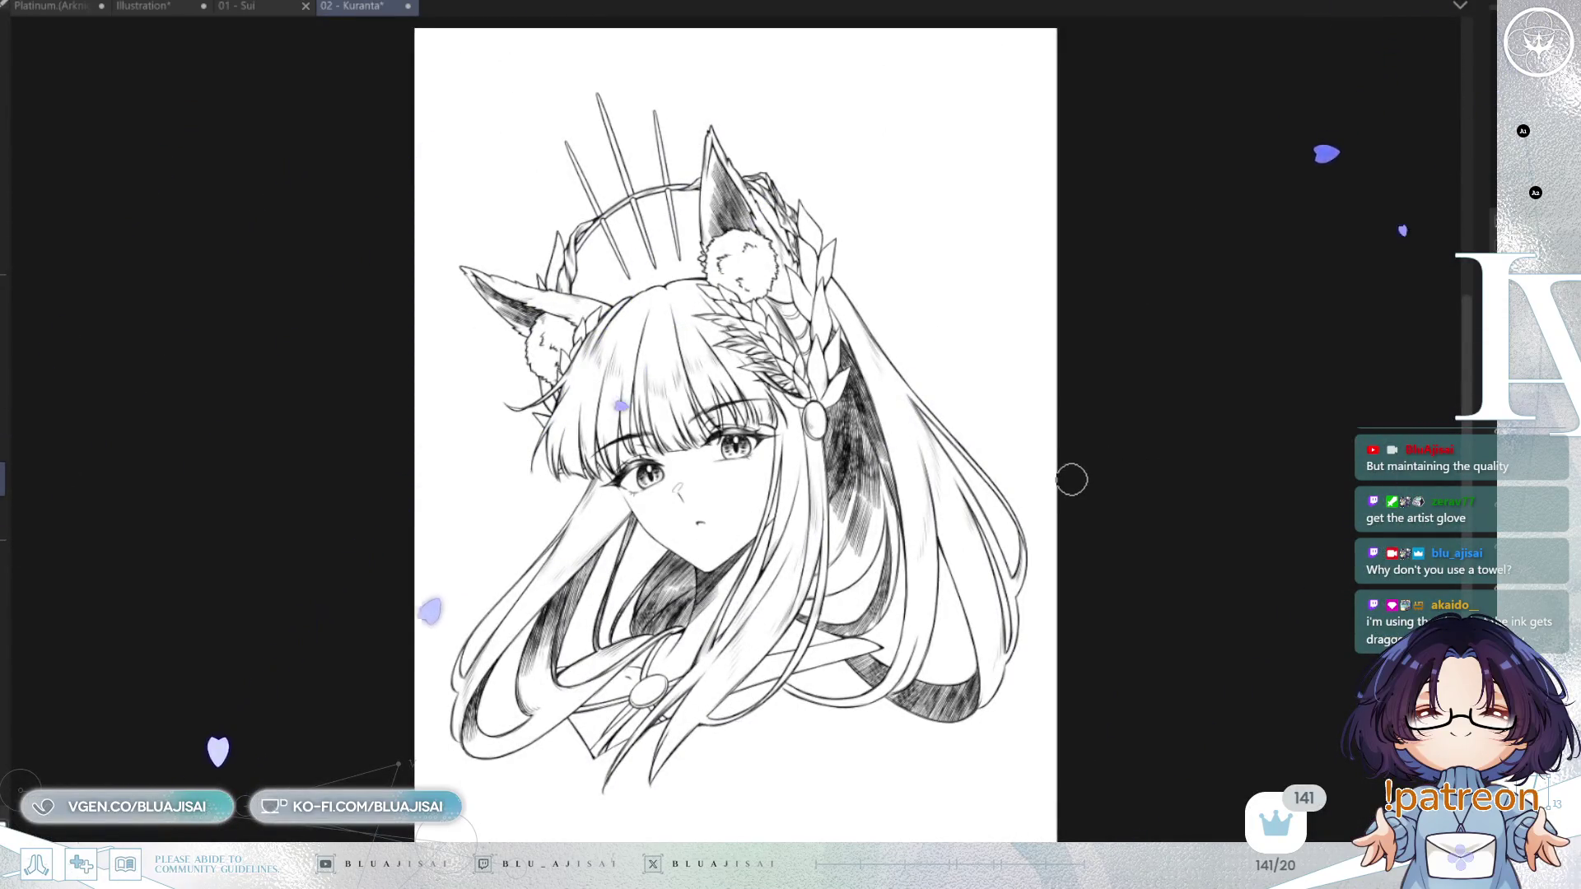
pyautogui.scroll(1, 1071, 480)
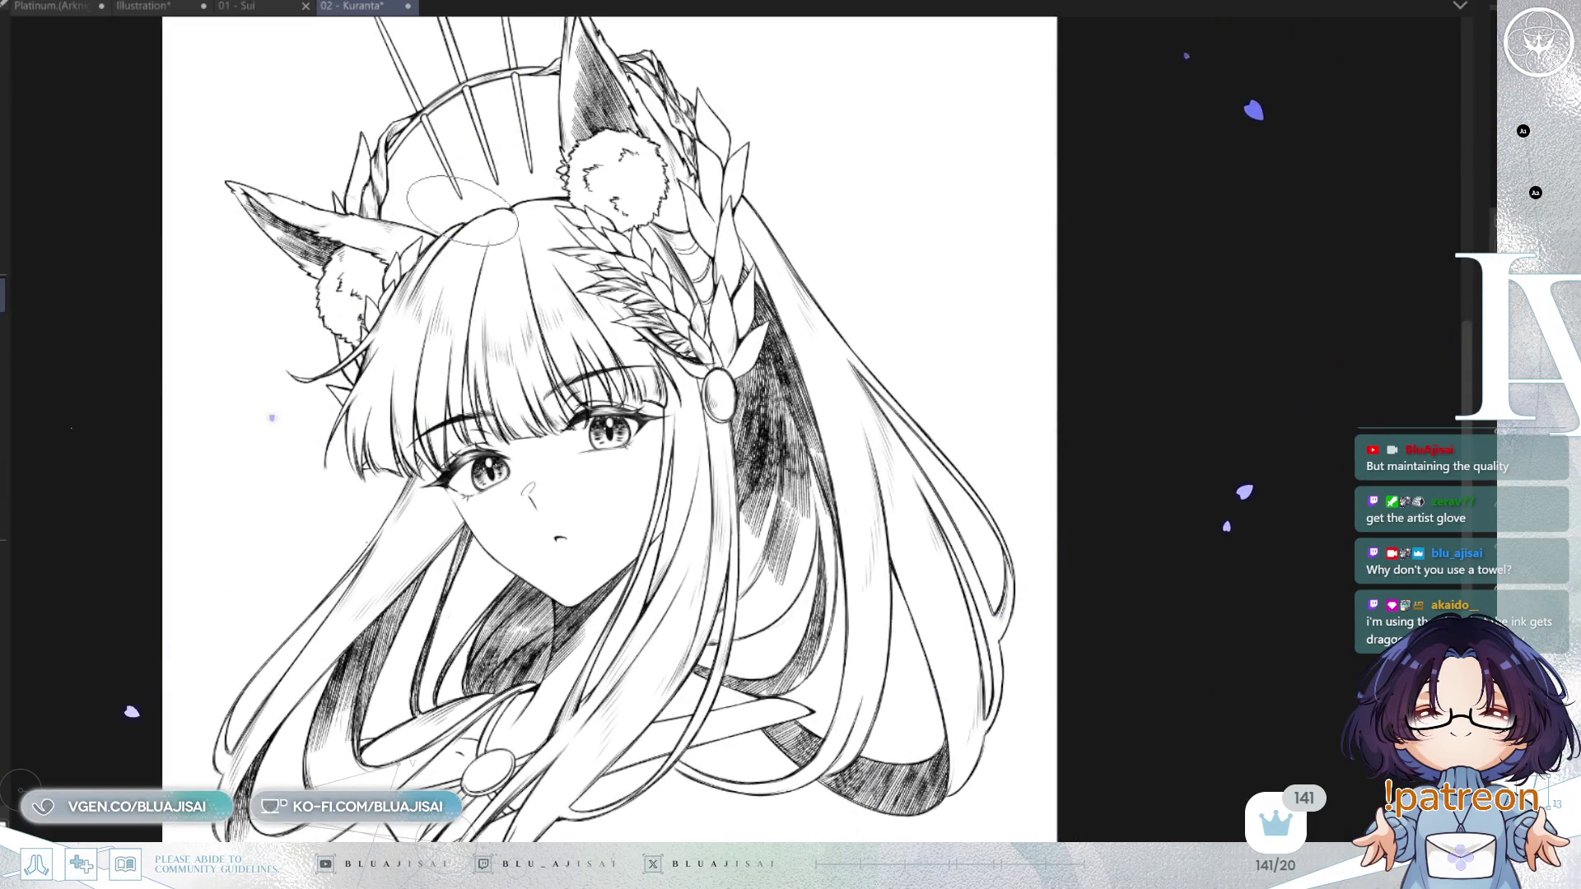
pyautogui.moveTo(728, 519); pyautogui.dragTo(709, 576)
pyautogui.moveTo(720, 503)
pyautogui.mouseDown()
pyautogui.moveTo(699, 568)
pyautogui.moveTo(724, 601)
pyautogui.mouseUp()
pyautogui.moveTo(725, 543); pyautogui.dragTo(696, 626)
pyautogui.moveTo(791, 576); pyautogui.dragTo(741, 655)
pyautogui.moveTo(782, 606)
pyautogui.mouseDown()
pyautogui.moveTo(708, 658)
pyautogui.moveTo(745, 654)
pyautogui.mouseUp()
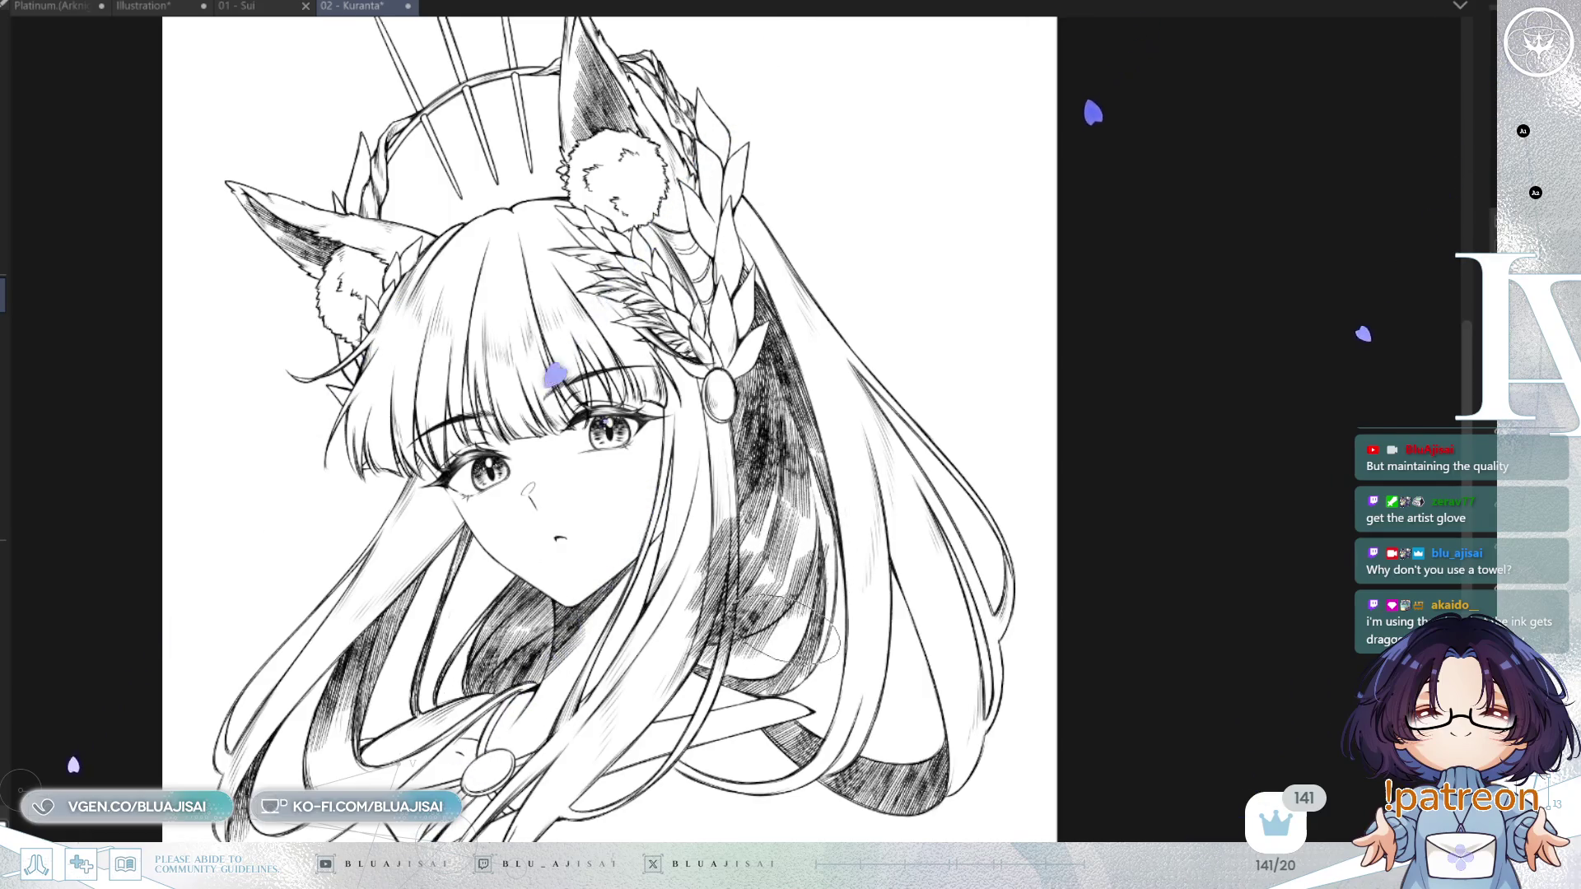
# Save the '02 - Kuranta' drawing.
pyautogui.scroll(1, 832, 589)
pyautogui.scroll(1, 833, 586)
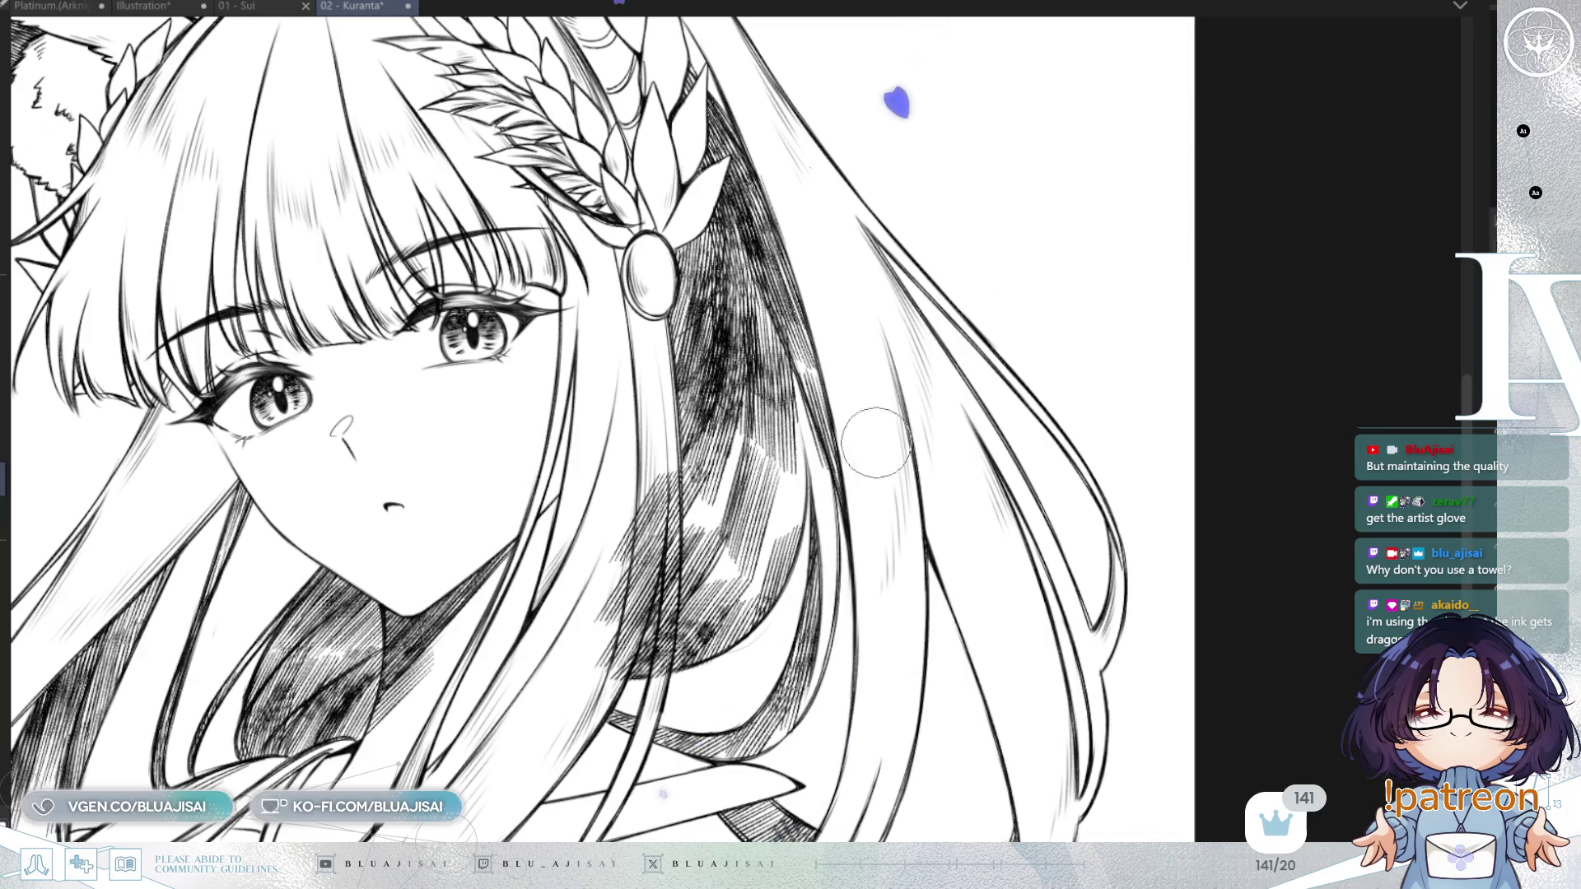
pyautogui.hotkey('ctrl', 's')
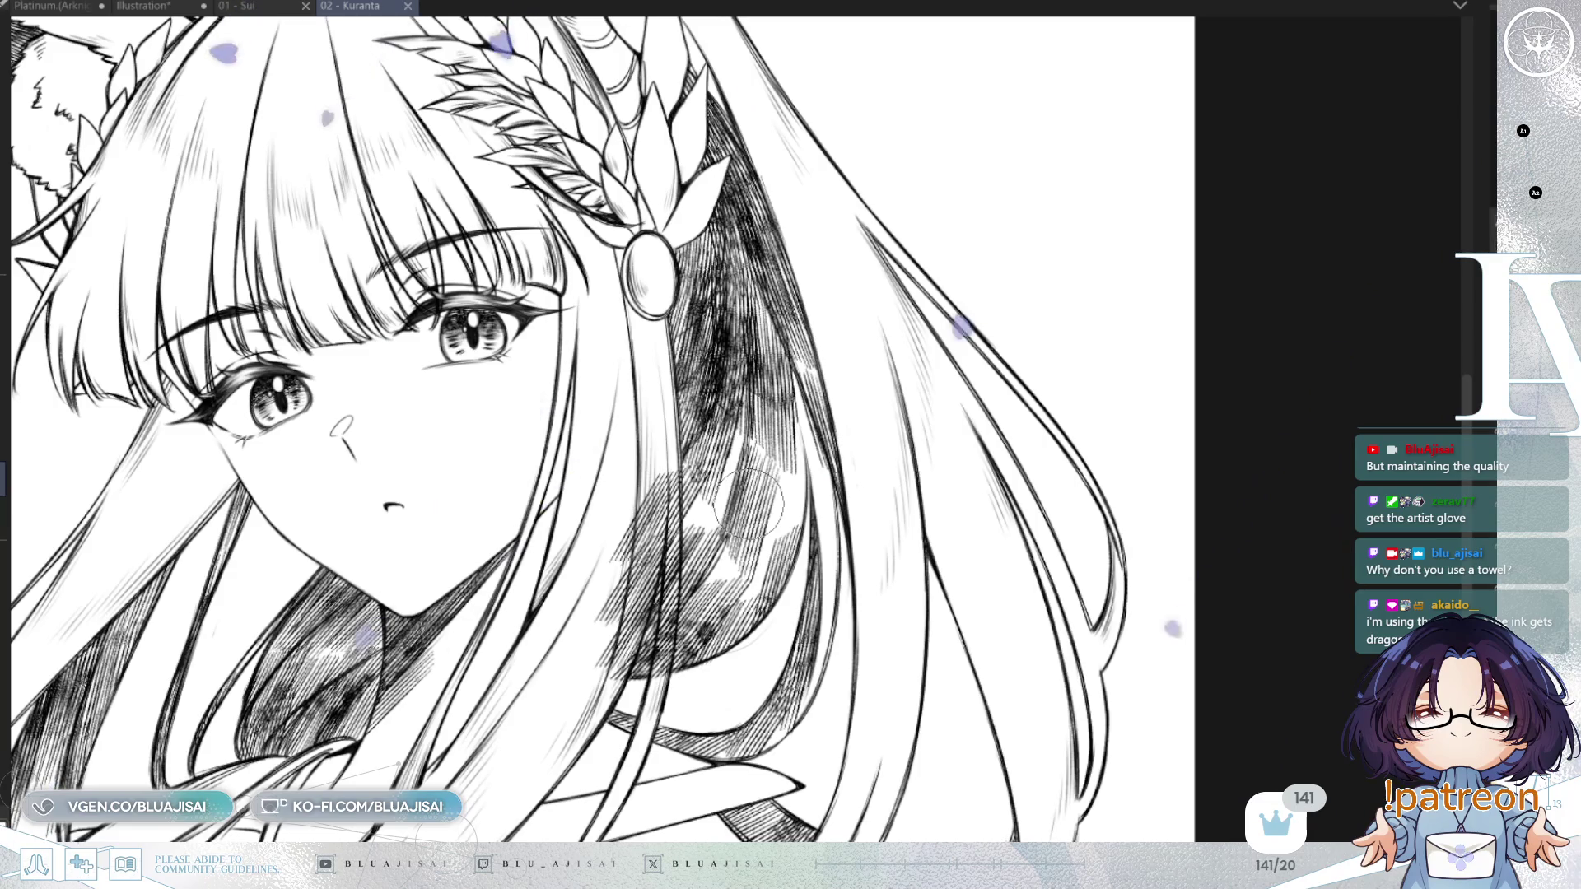
# Erase the faint hatching between the hair strands.
pyautogui.press('h')
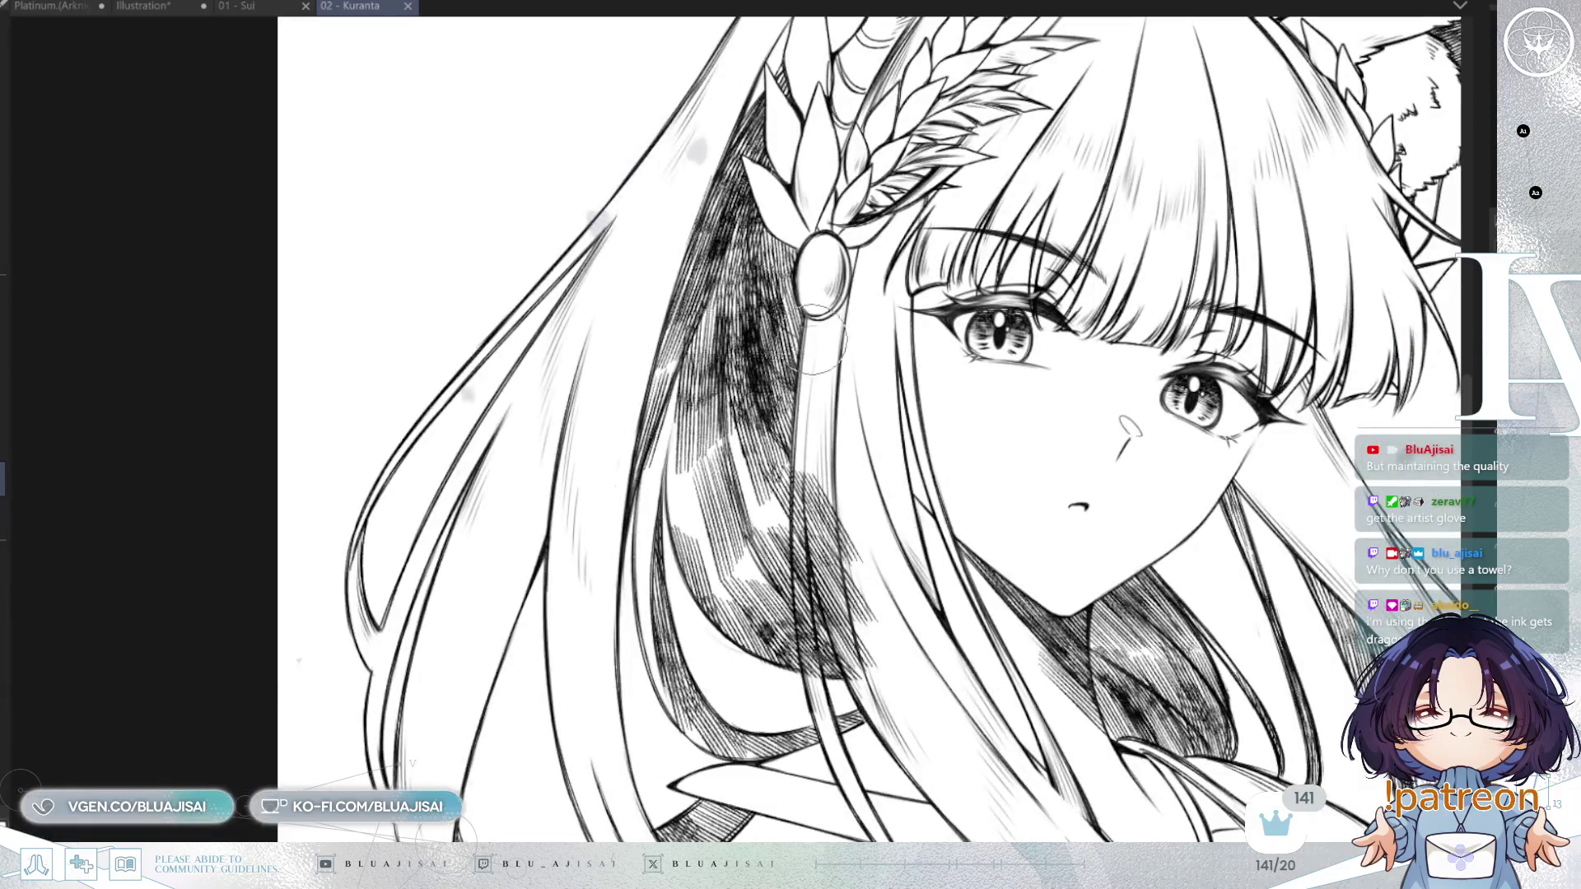
pyautogui.moveTo(747, 503); pyautogui.dragTo(799, 590)
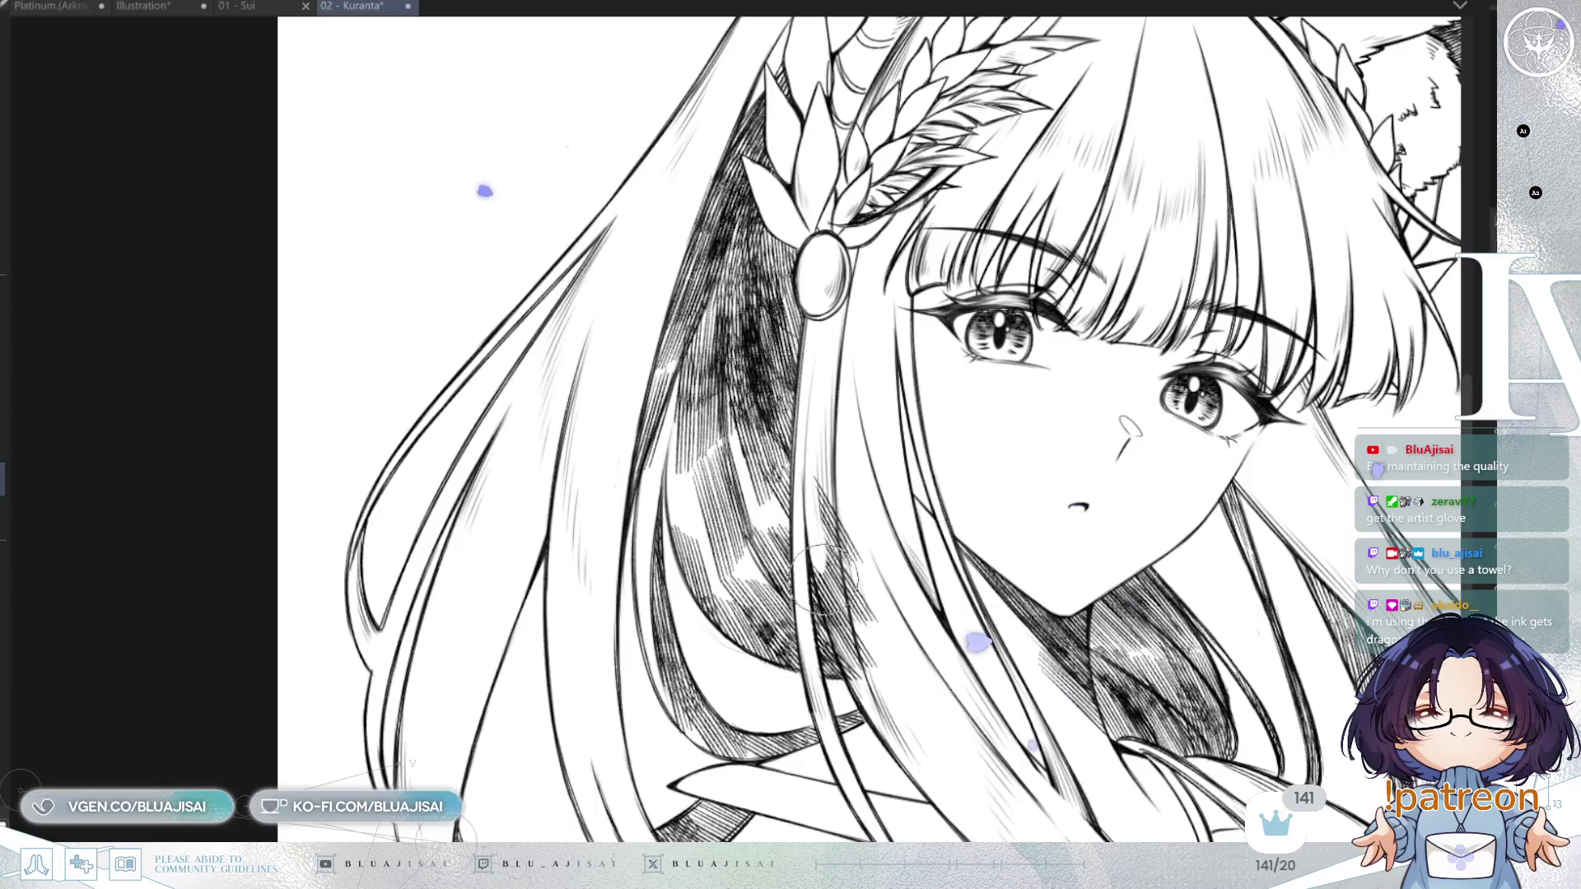
pyautogui.moveTo(811, 539)
pyautogui.mouseDown()
pyautogui.moveTo(879, 679)
pyautogui.moveTo(824, 527)
pyautogui.moveTo(894, 694)
pyautogui.mouseUp()
# Zoom out, unmirror the view, and save the finished drawing.
pyautogui.scroll(-5, 935, 521)
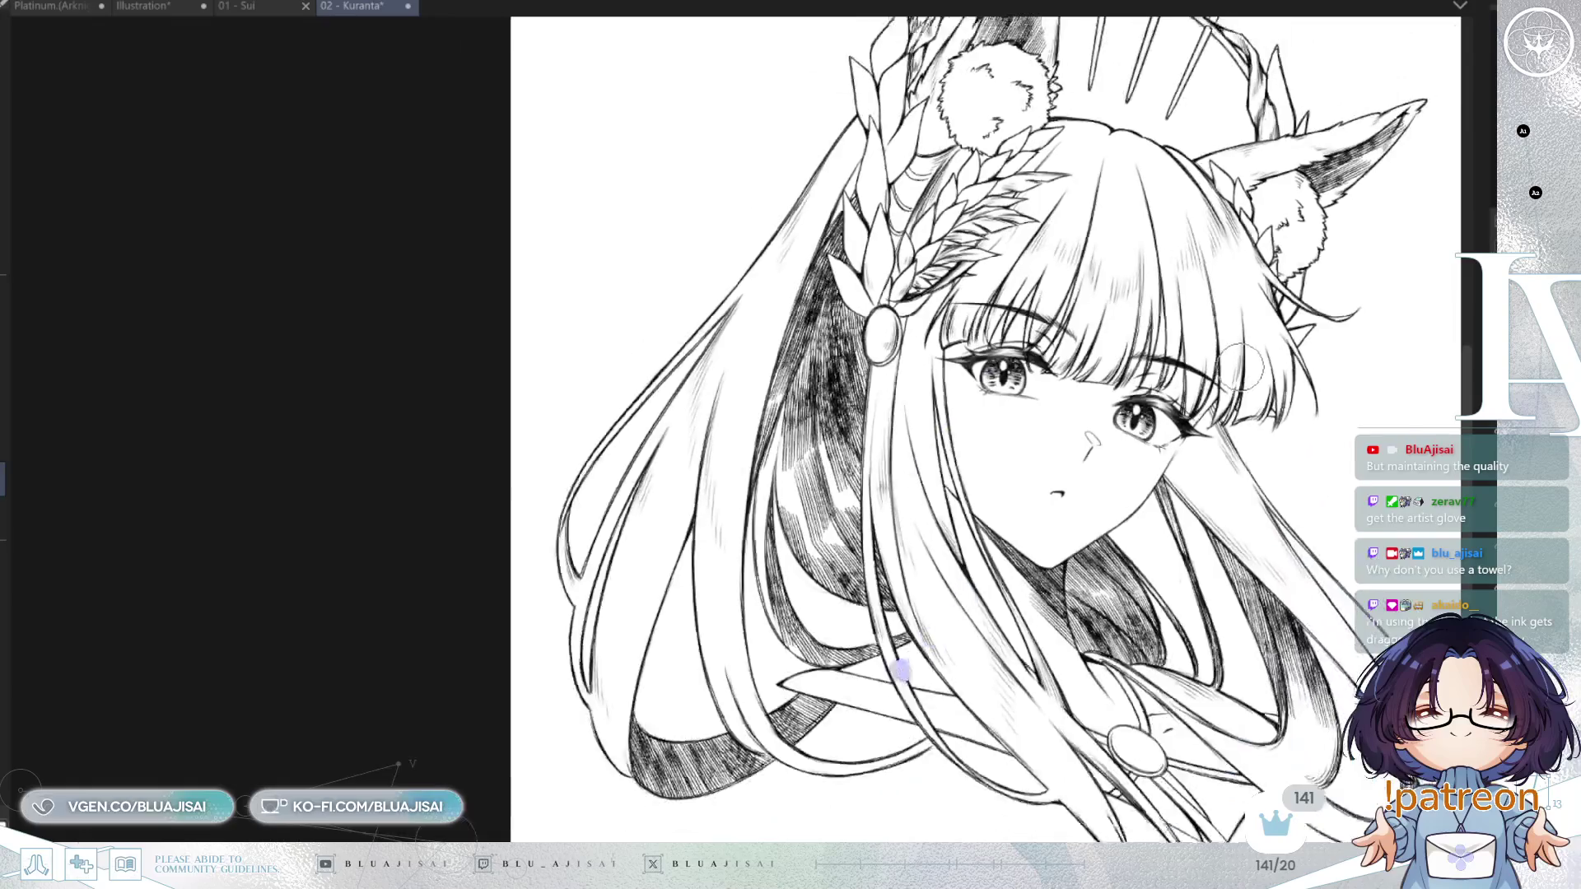
pyautogui.moveTo(1425, 375)
pyautogui.mouseDown()
pyautogui.moveTo(1210, 392)
pyautogui.moveTo(1224, 409)
pyautogui.mouseUp()
pyautogui.press('h')
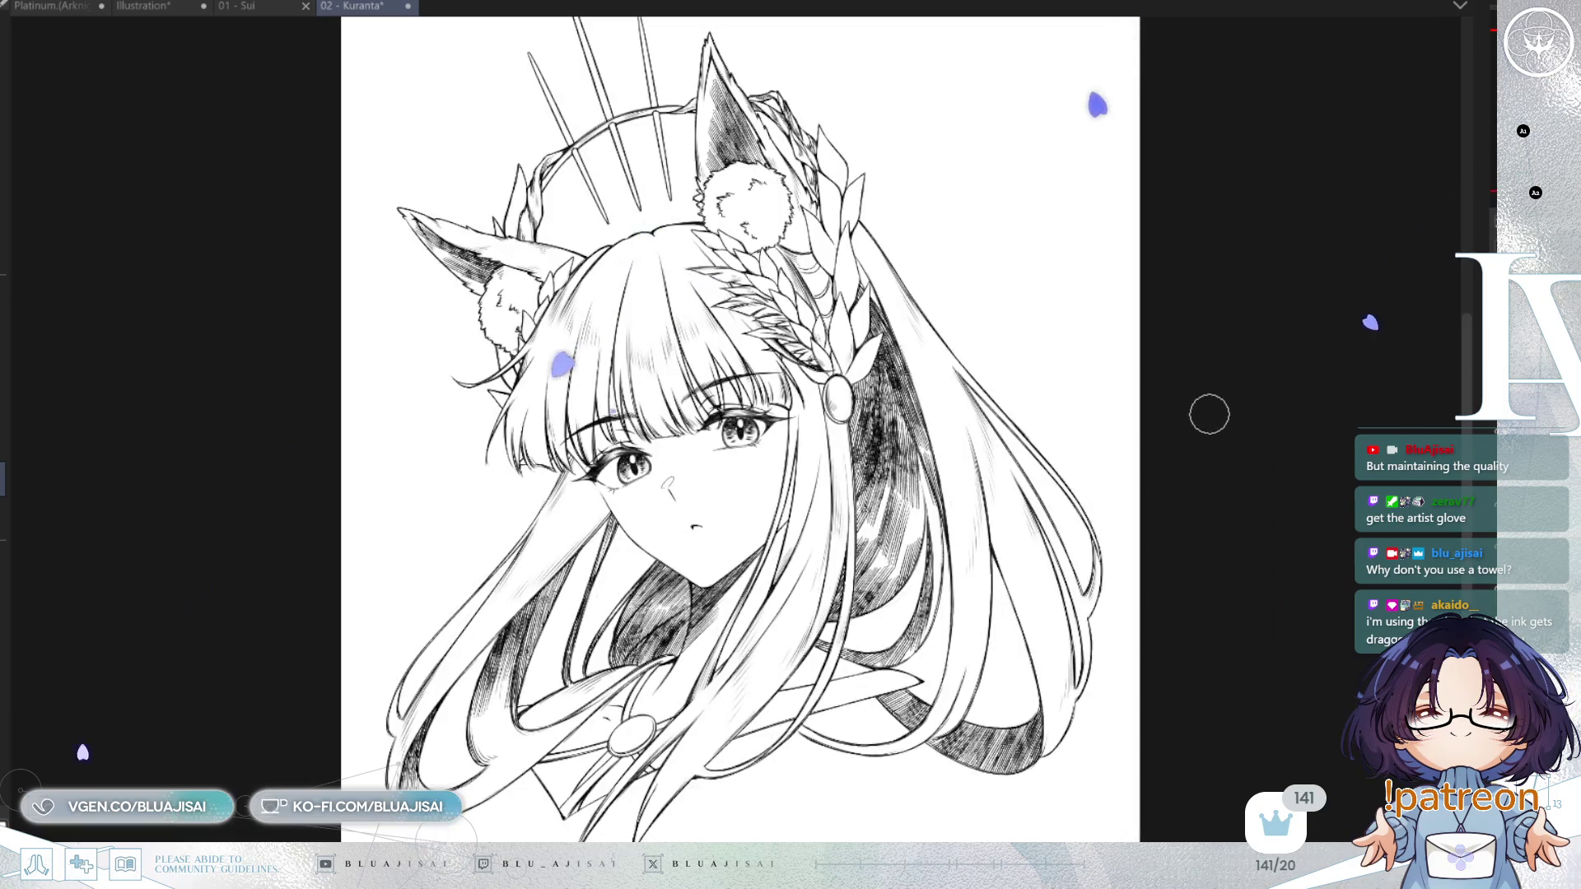
pyautogui.hotkey('ctrl', 's')
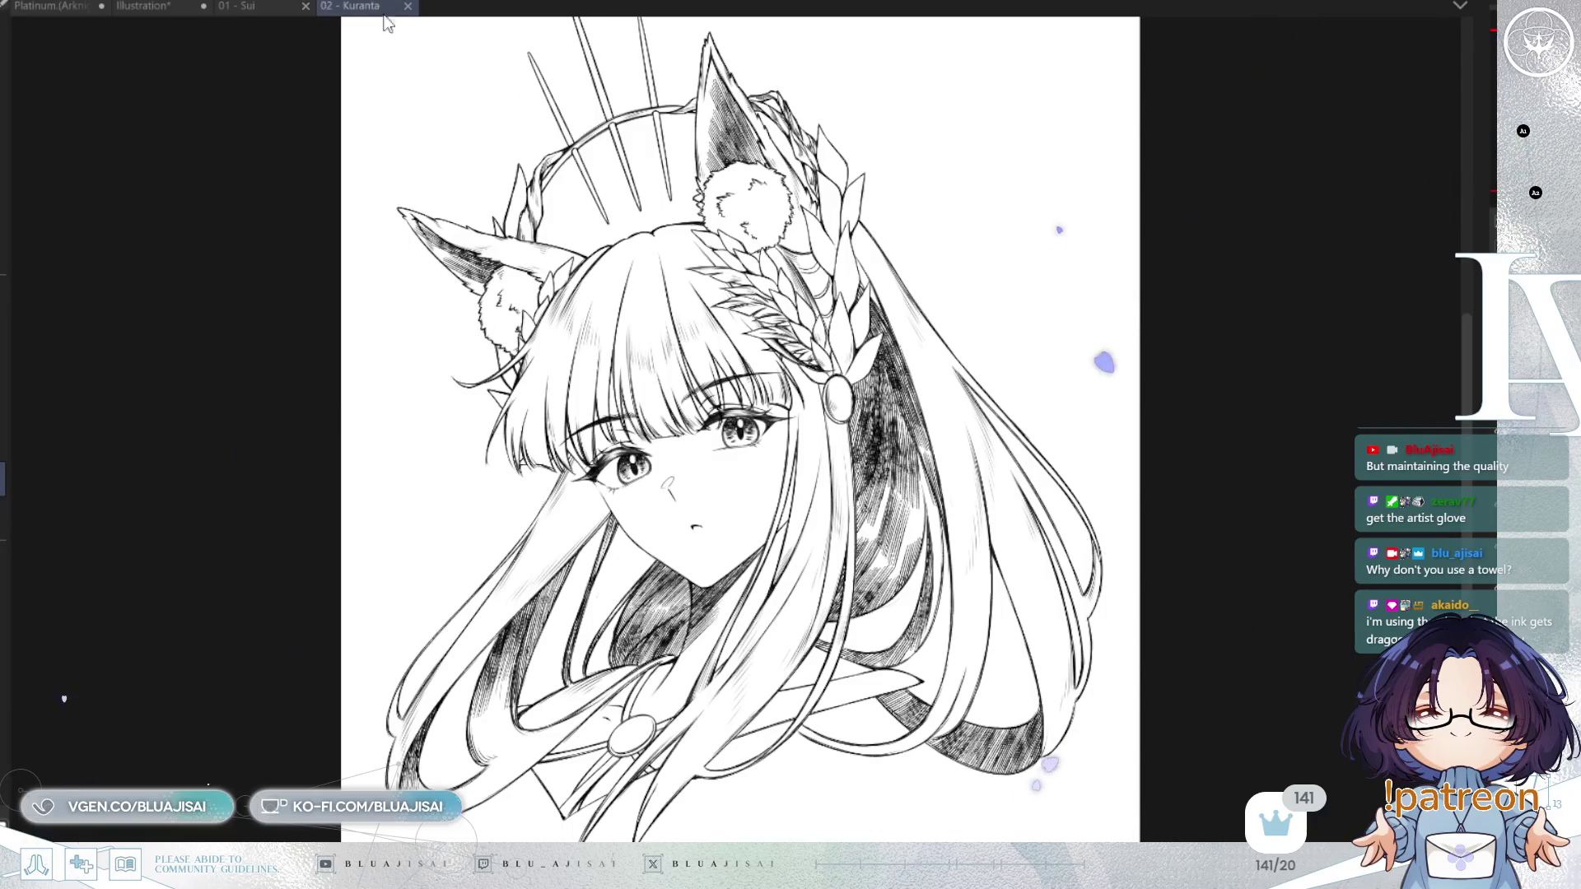
pyautogui.hotkey('ctrl', '-')
# Bring up the 01 - Sui drawing, zoom out, and tile it beside 02 - Kuranta.
pyautogui.click(302, 5)
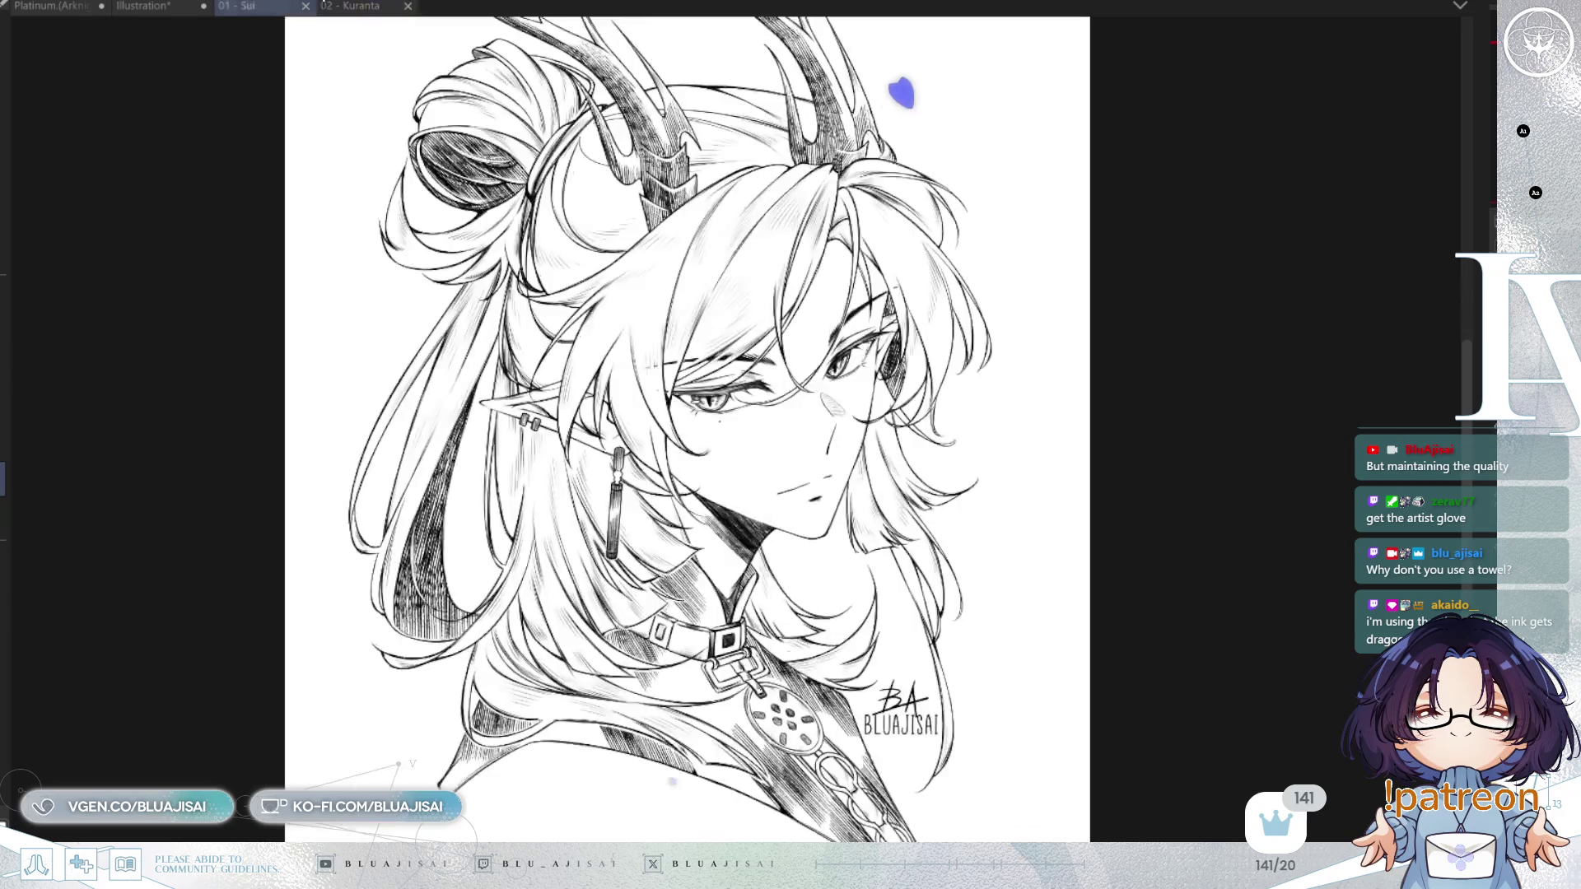
pyautogui.hotkey('ctrl', '-')
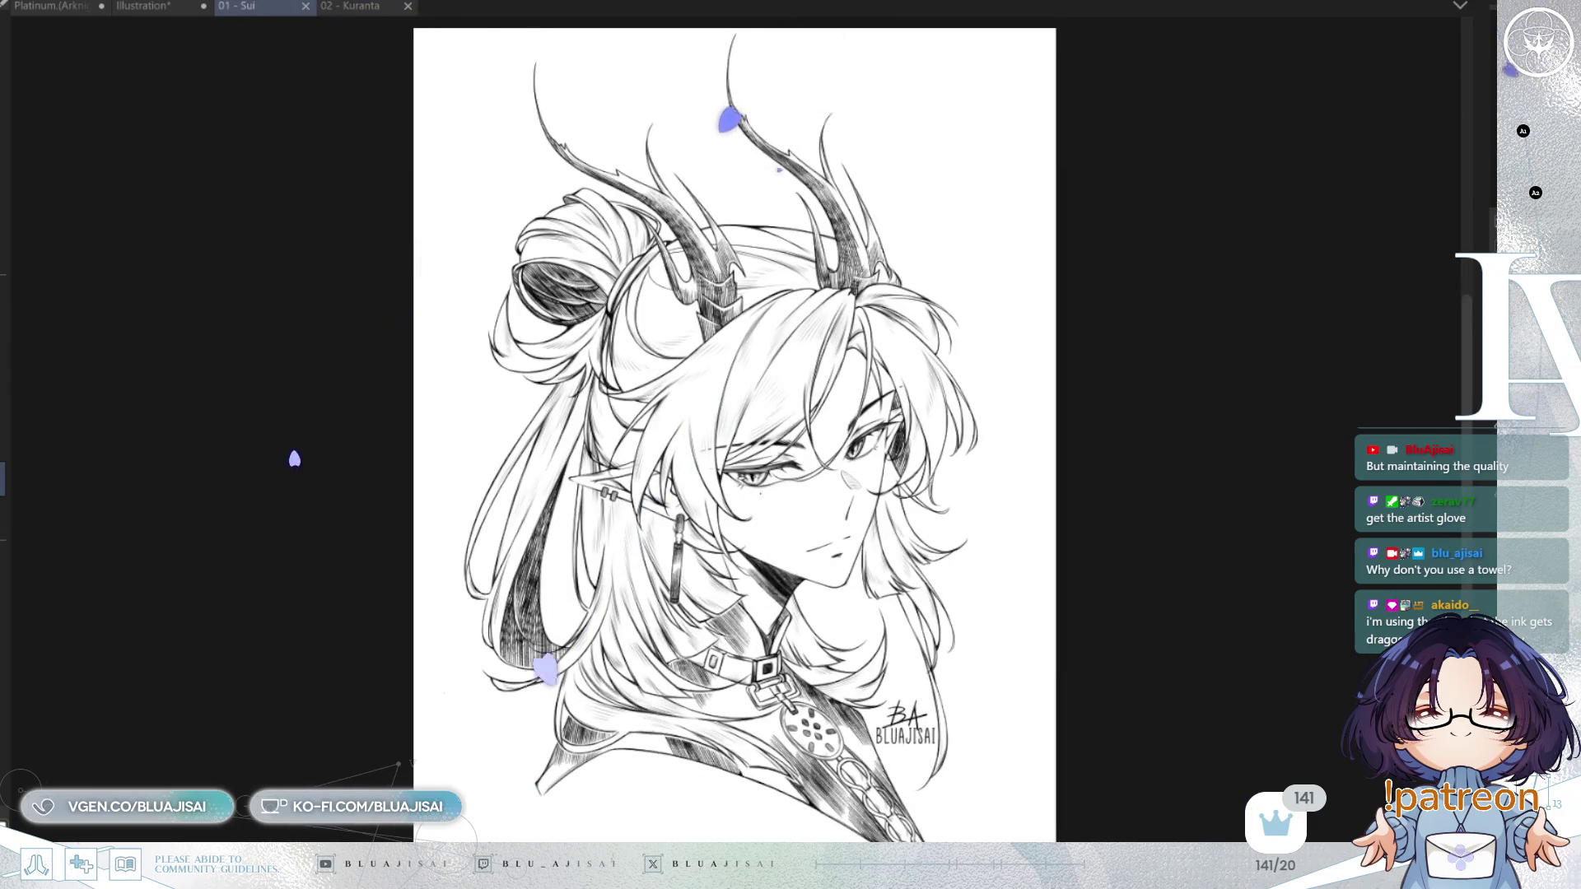
pyautogui.hotkey('ctrl', 'alt', 't')
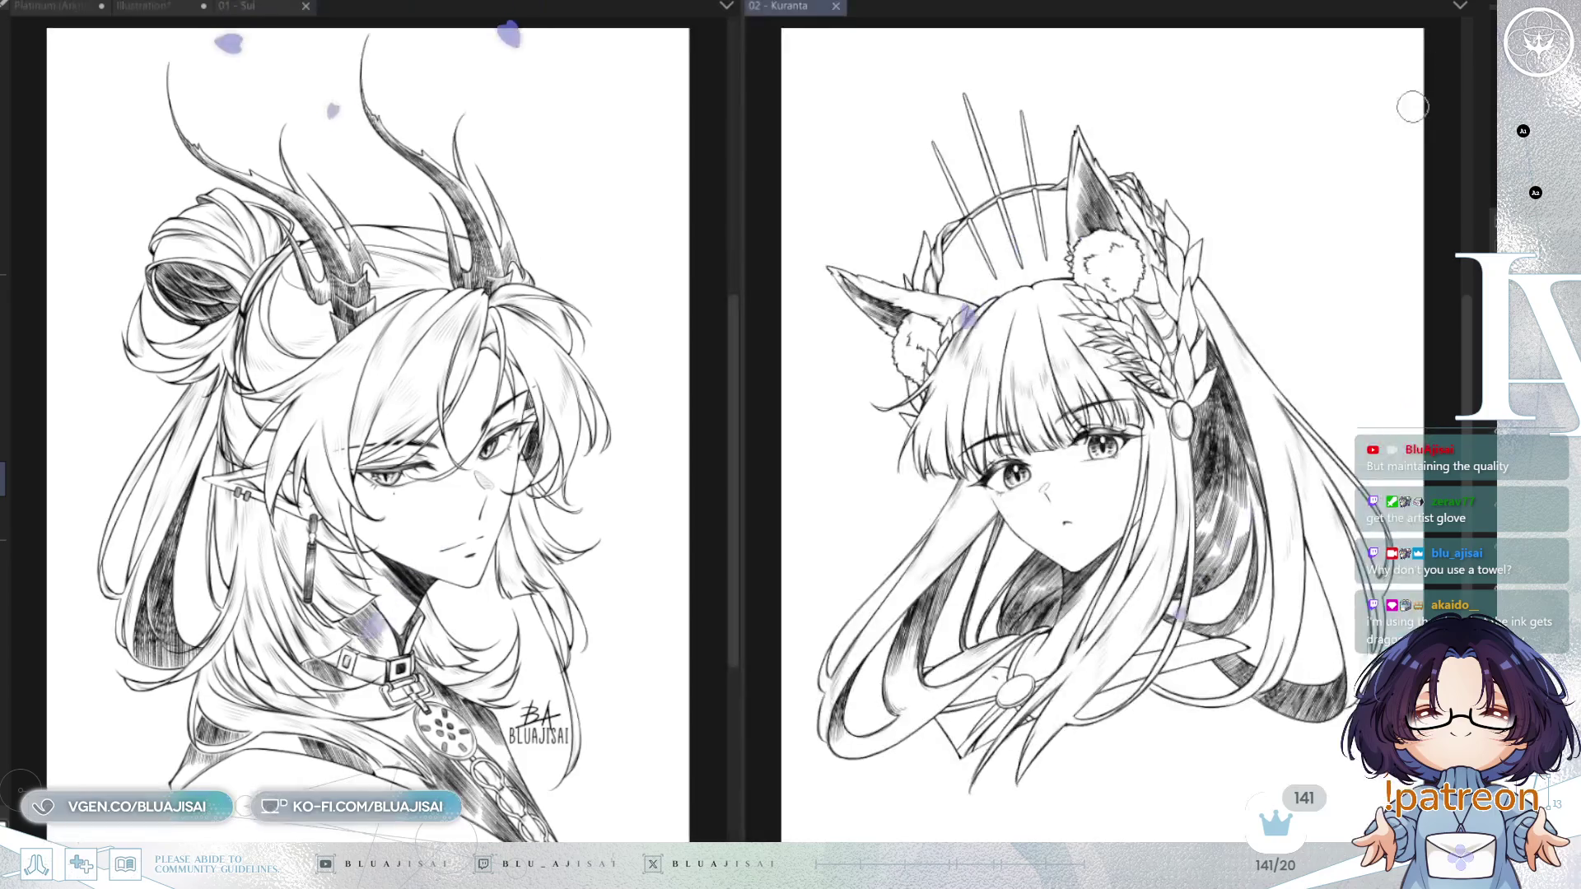